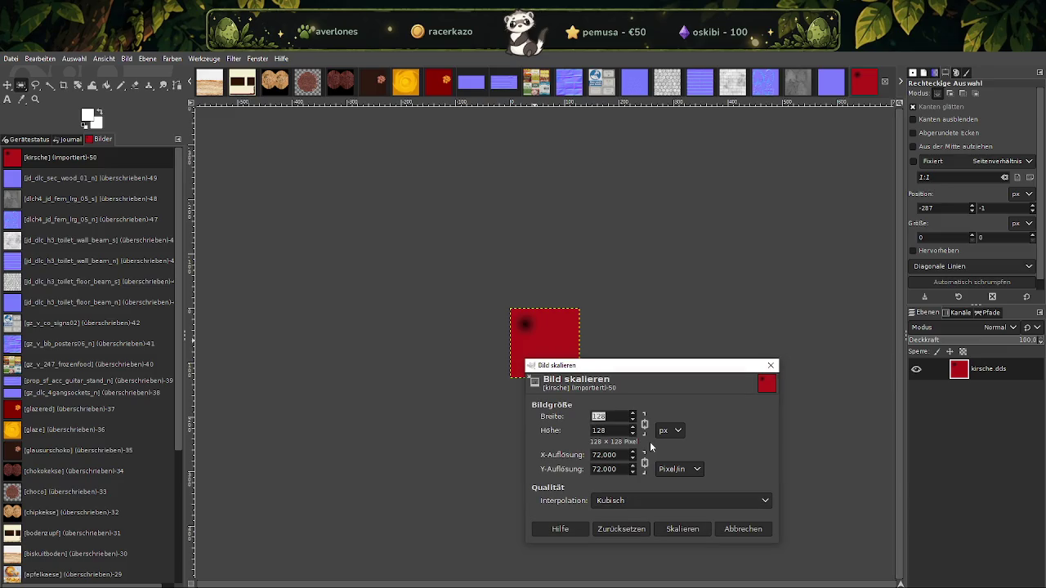
Scale the kirsche texture to 64 × 64 pixels and overwrite kirsche.dds
type("64")
left_click(666, 527)
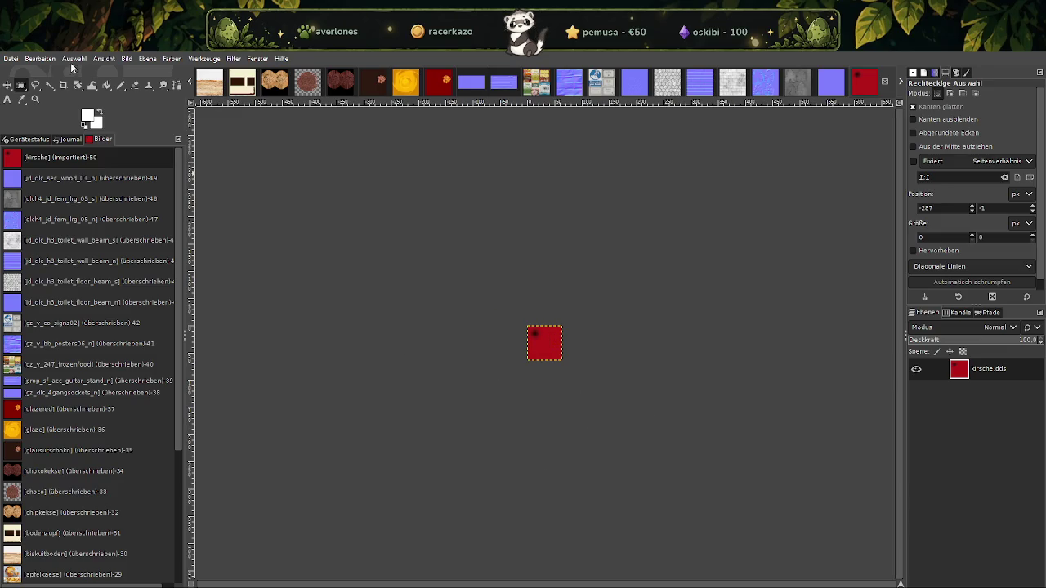
left_click(10, 58)
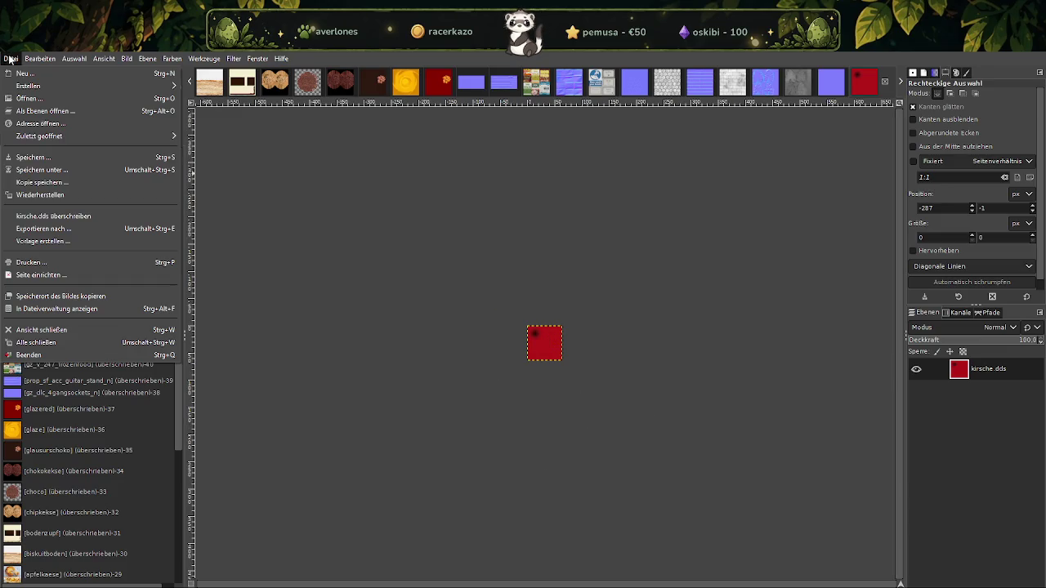
left_click(47, 215)
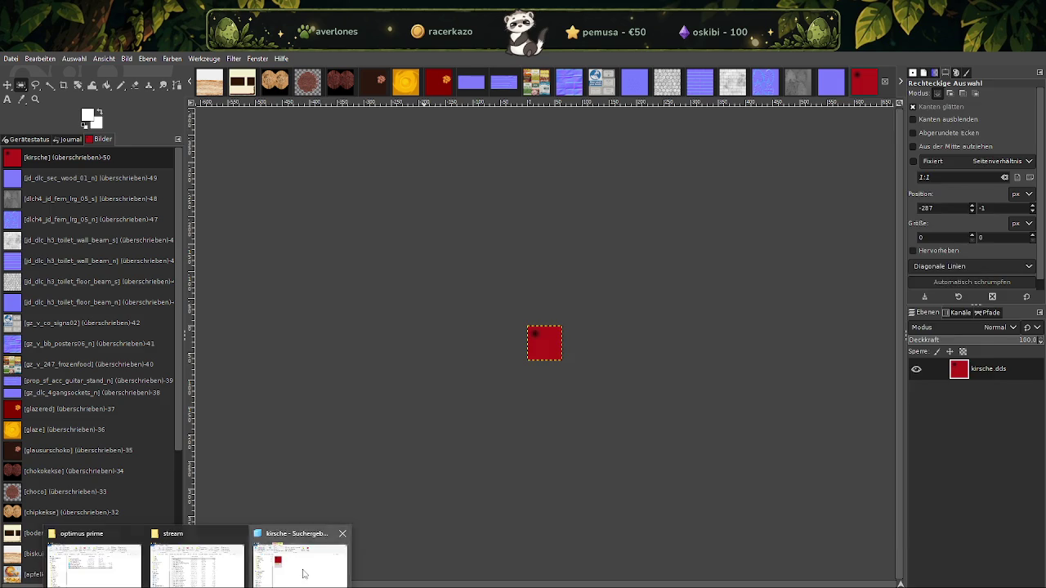
Find jd_dlc_sec_wood_01_s in the cafe folder search and import it into GIMP
left_click(302, 564)
left_click(924, 194)
type("jd_dlc_sec_wood_01_s")
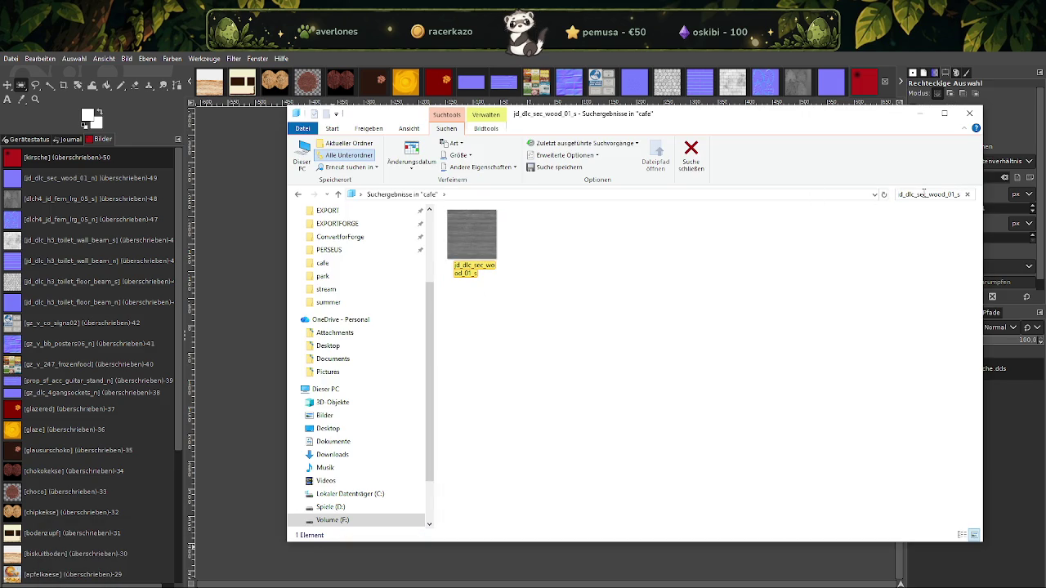
left_click(469, 237)
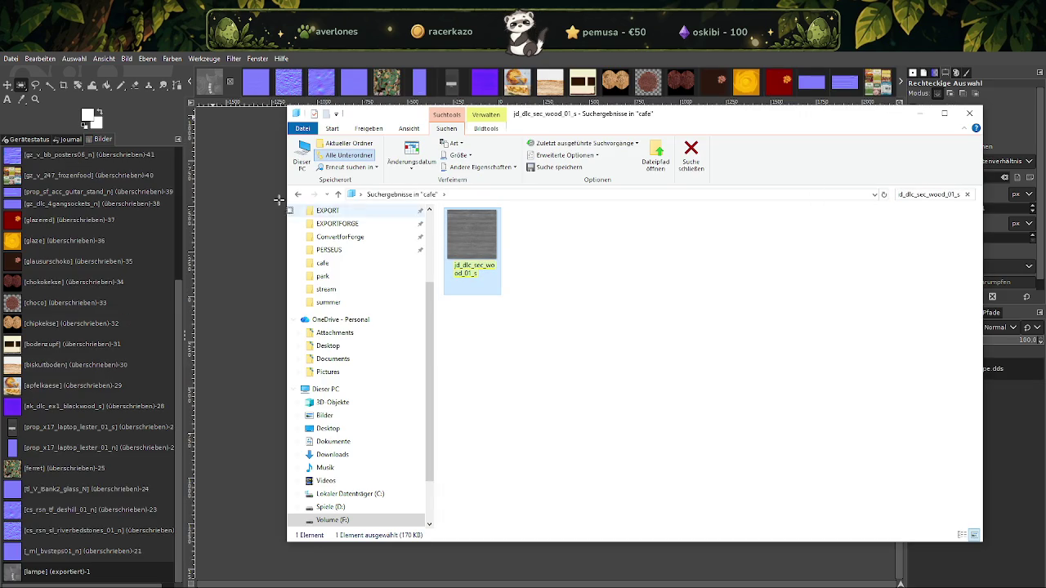
left_click(240, 145)
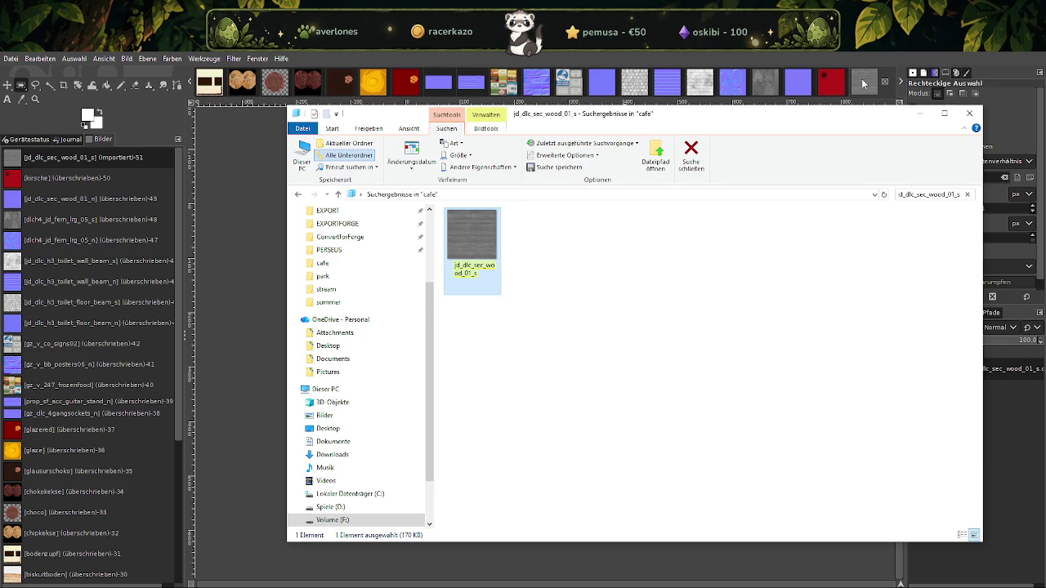
left_click(864, 84)
Scale jd_dlc_sec_wood_01_s to 128 × 128 pixels and overwrite its DDS file
right_click(559, 296)
mouse_move(600, 362)
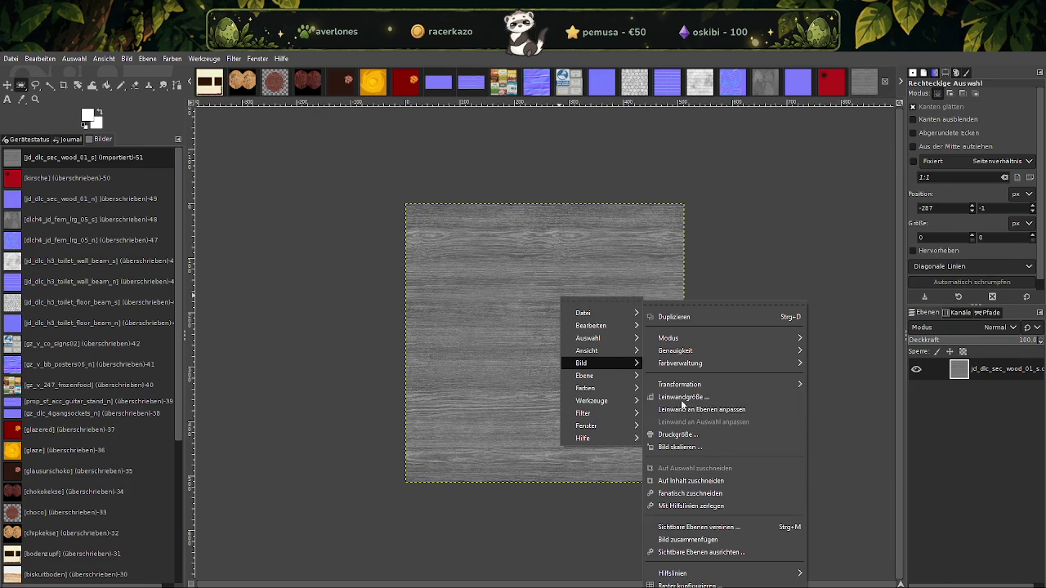
left_click(687, 449)
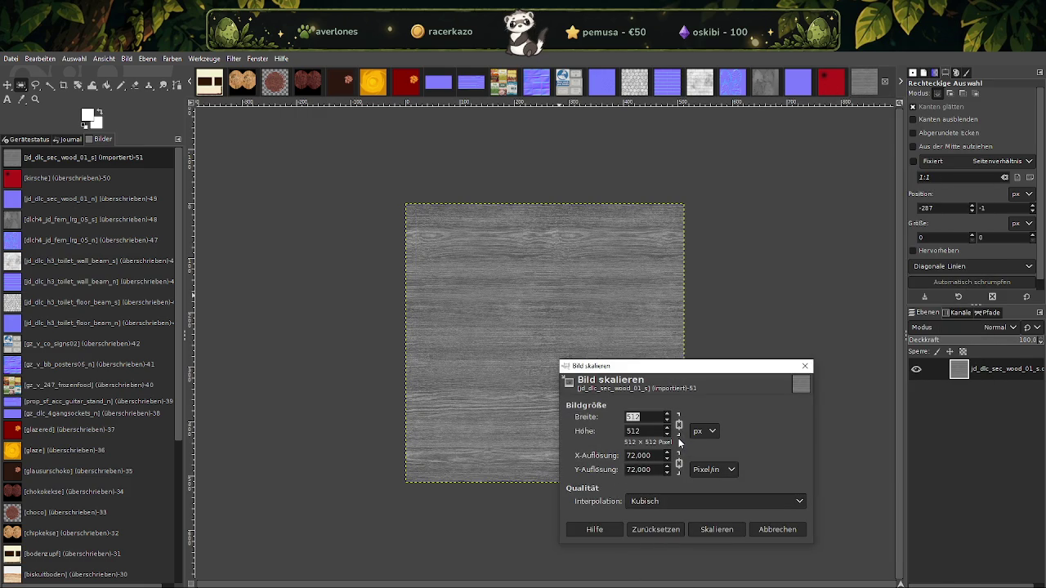
type("128")
key("Tab")
left_click(716, 530)
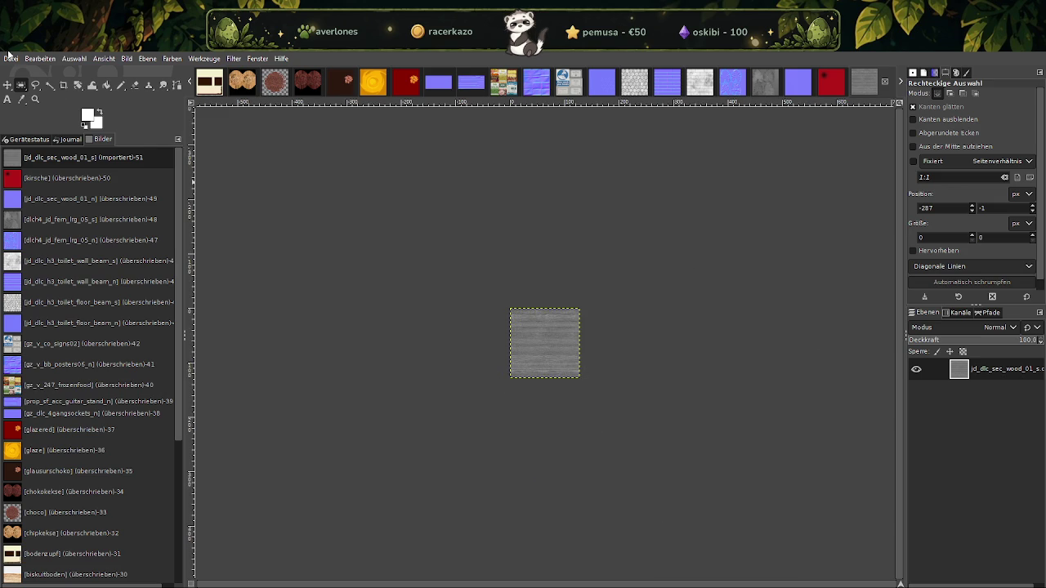
left_click(10, 59)
left_click(61, 239)
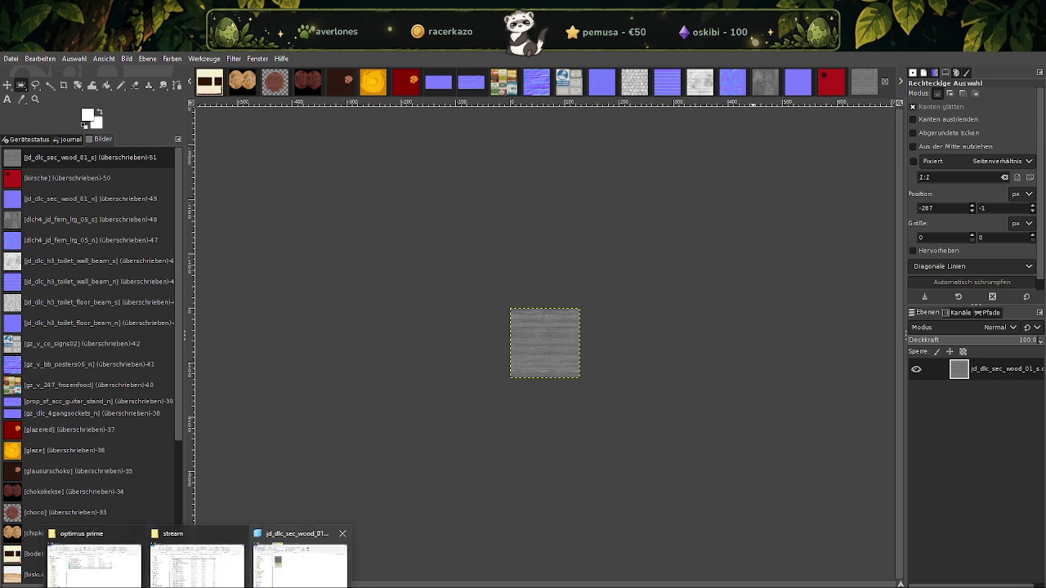
Open mh_v_trev_skirting_d from the cafe search results in GIMP's Load DDS import
left_click(299, 564)
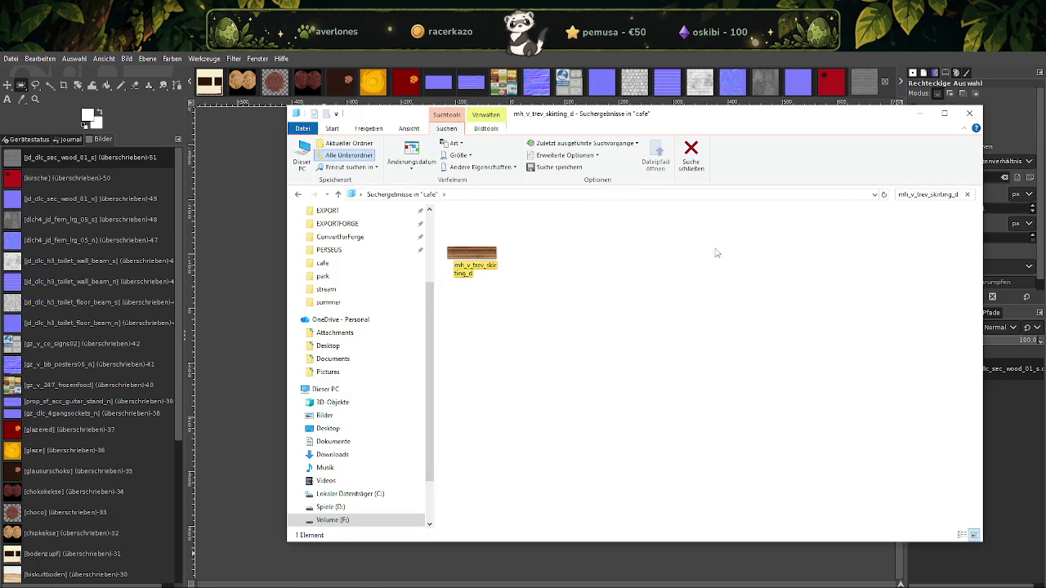
left_click(477, 256)
double_click(473, 258)
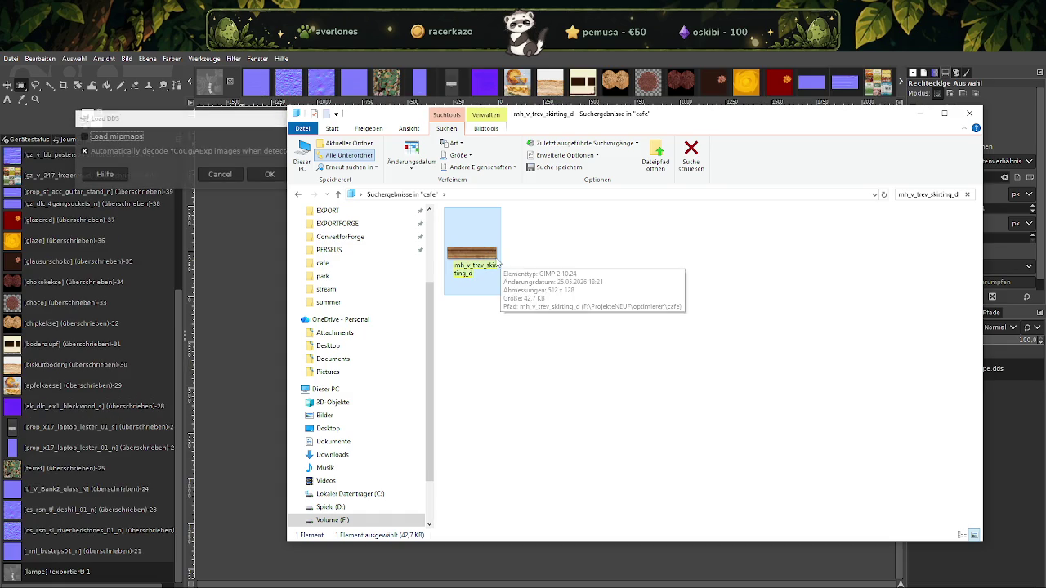
left_click(272, 175)
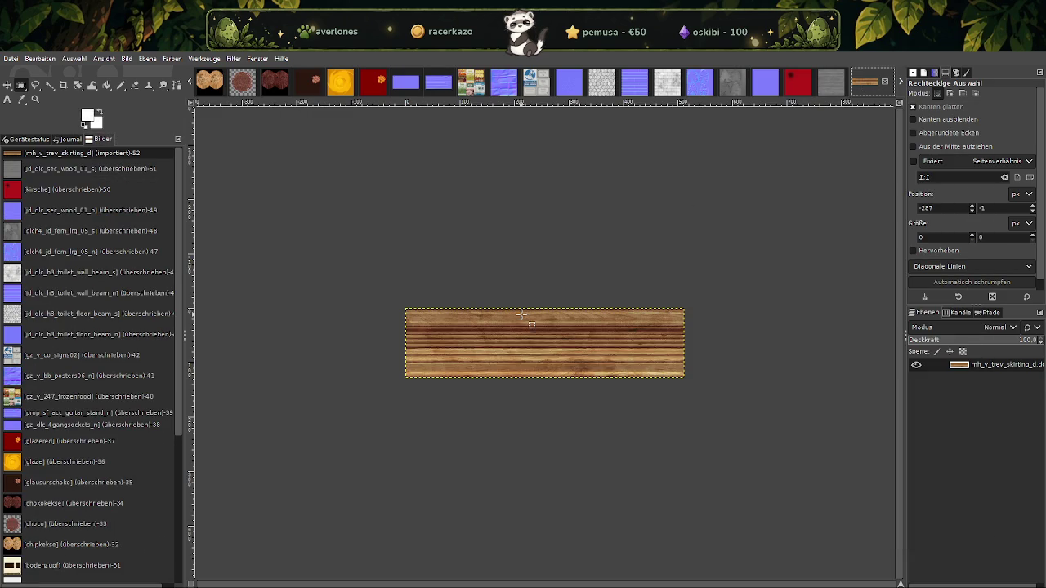
Scale mh_v_trev_skirting_d to 256 × 64 pixels and overwrite mh_v_trev_skirting_d.dds
right_click(522, 314)
mouse_move(544, 382)
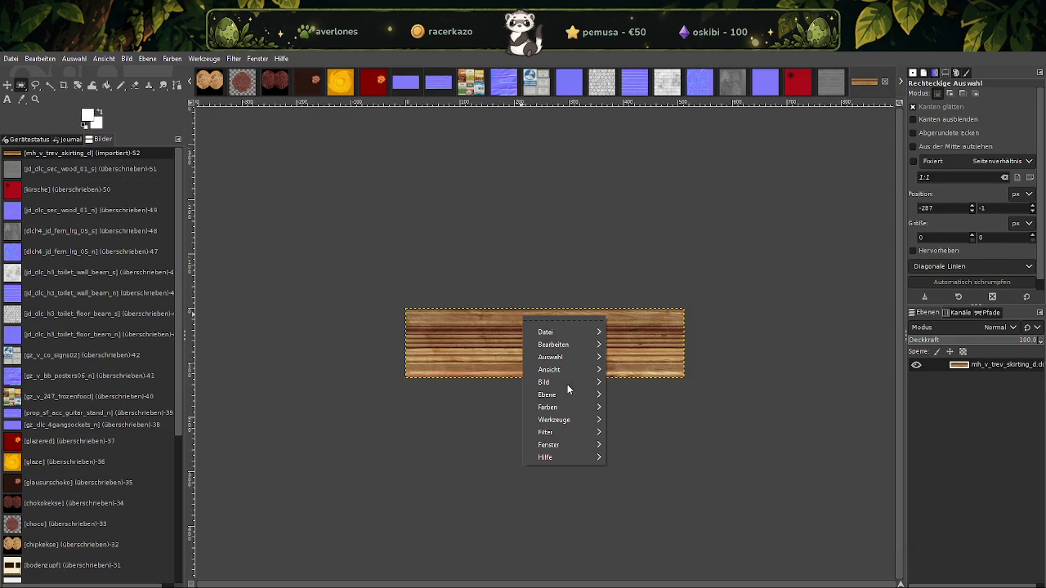
left_click(636, 447)
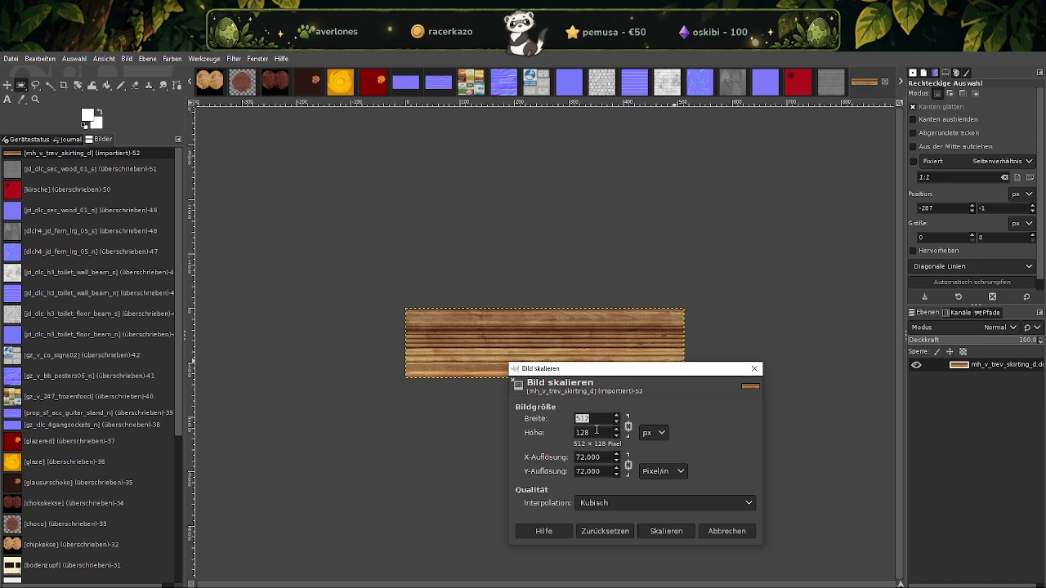
double_click(596, 430)
type("64")
left_click(578, 418)
left_click(665, 531)
left_click(12, 59)
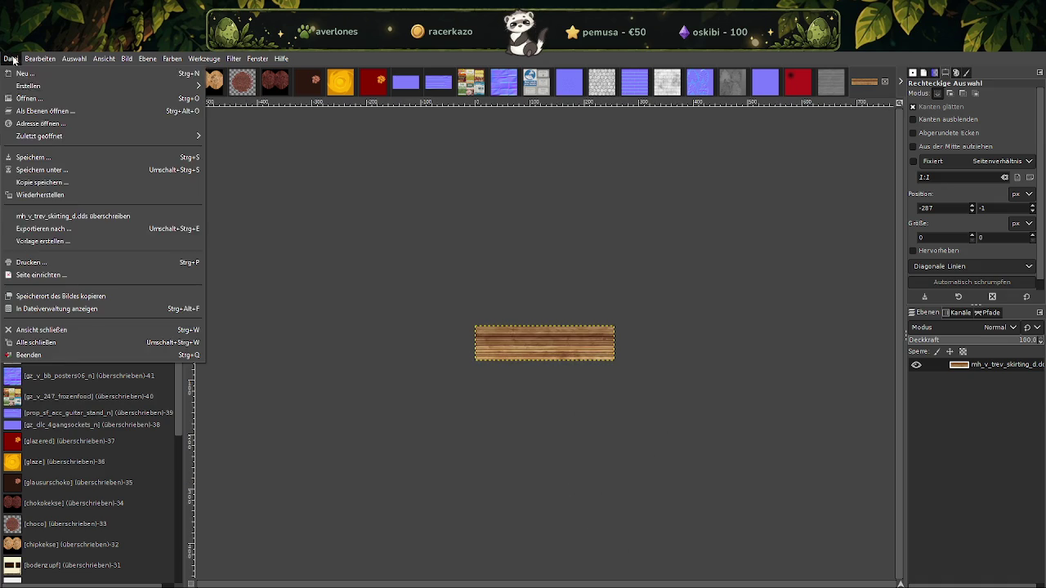
left_click(65, 218)
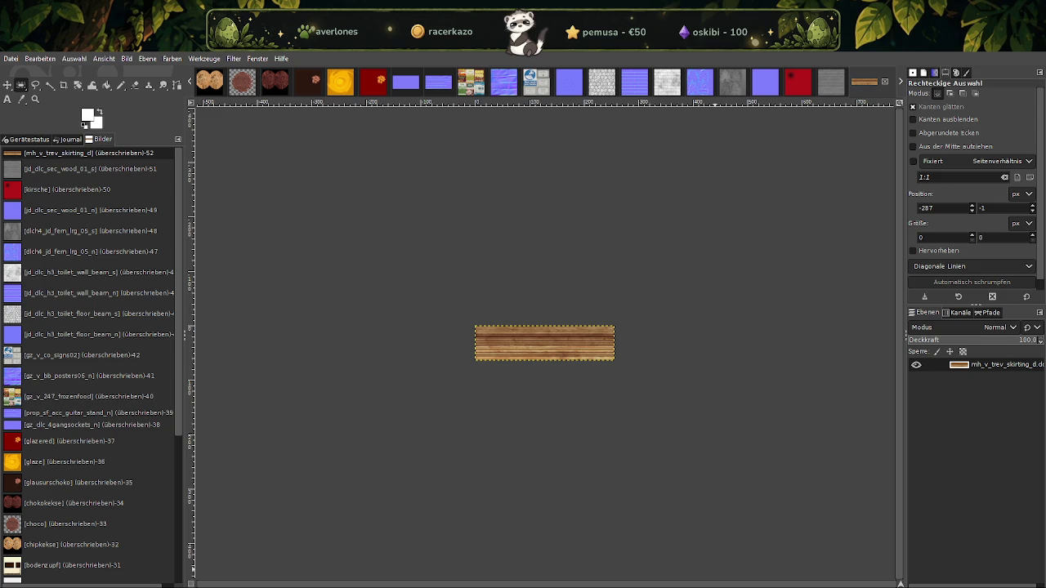
left_click(303, 564)
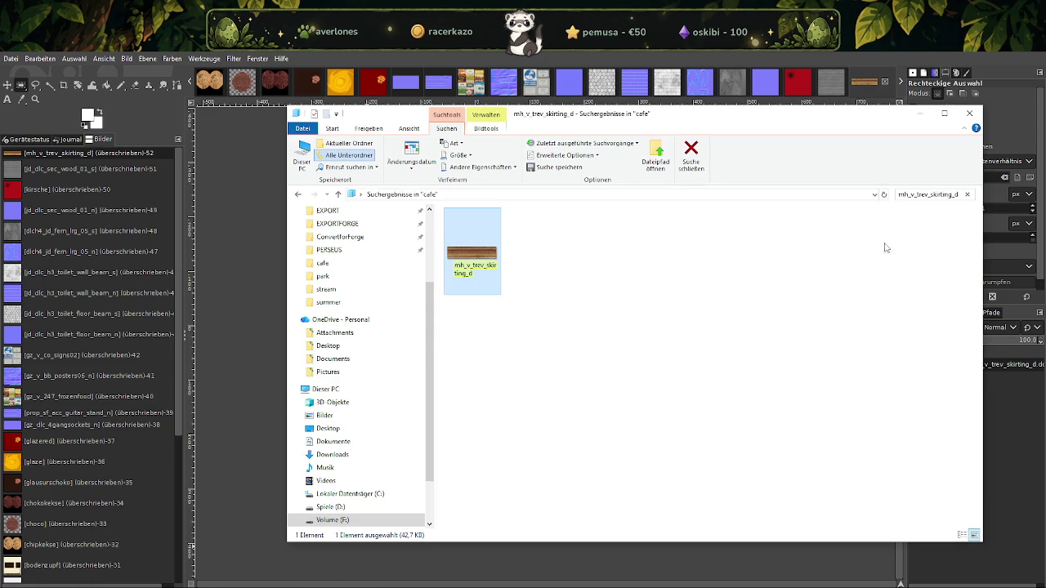
Search the cafe folder for gz_v_fa_washliqud and import it into GIMP
left_click(923, 194)
type("gz_v_fa_washliqud")
left_click(476, 247)
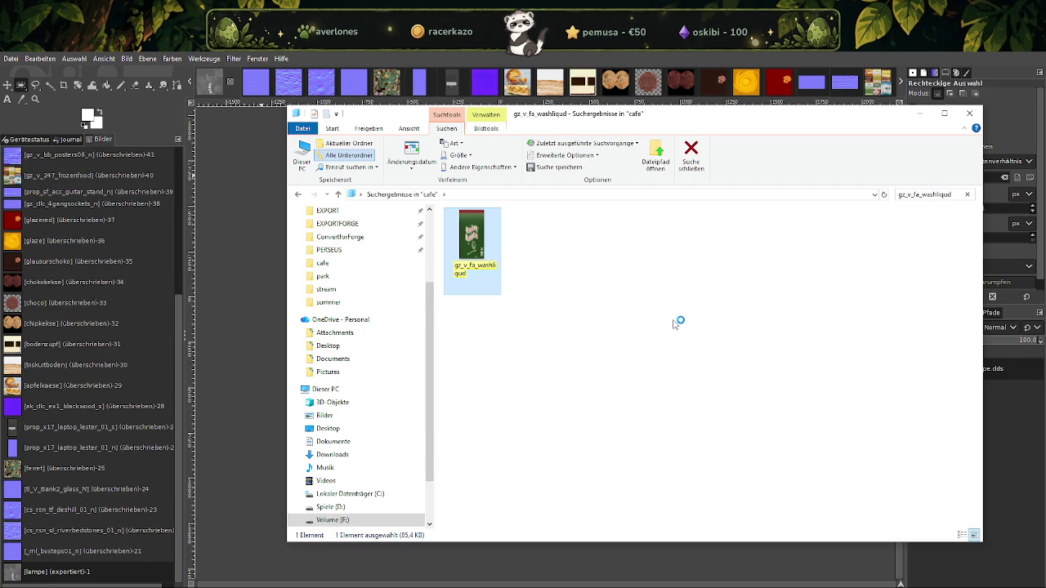
key("Return")
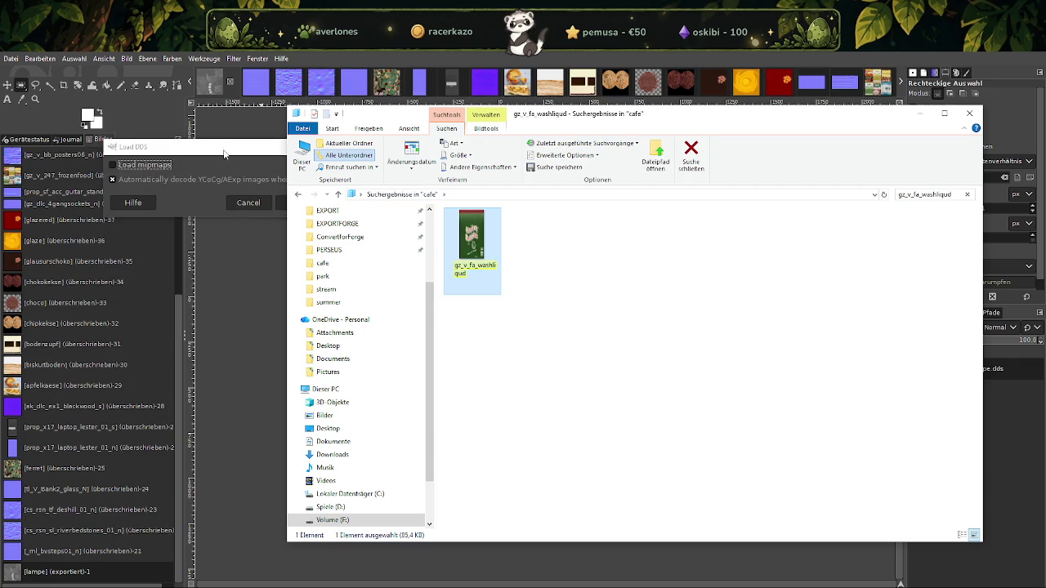
left_click(296, 204)
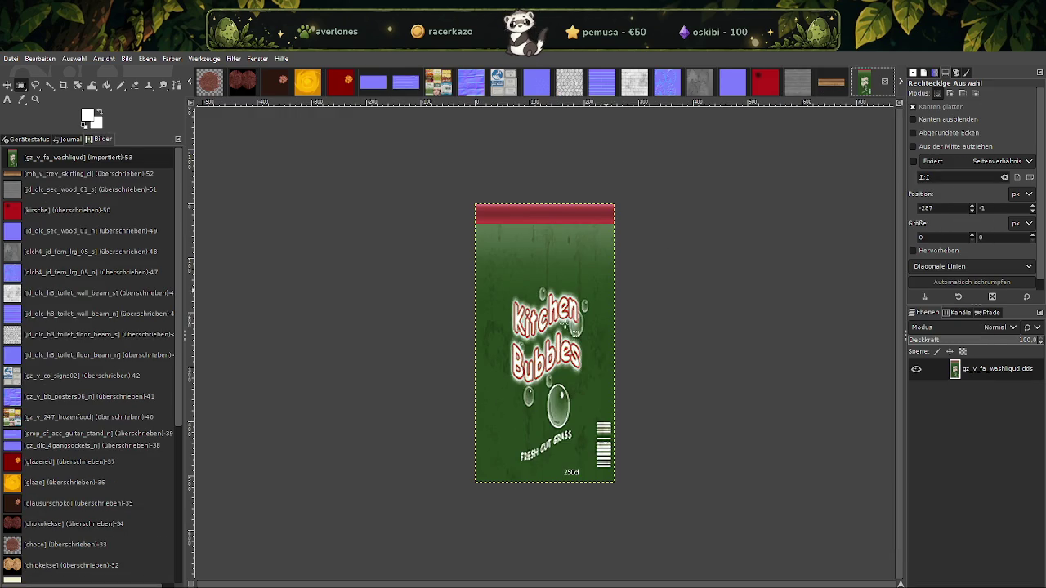
Scale gz_v_fa_washliqud to 64 × 128 pixels and overwrite gz_v_fa_washliqud.dds
right_click(552, 343)
mouse_move(593, 409)
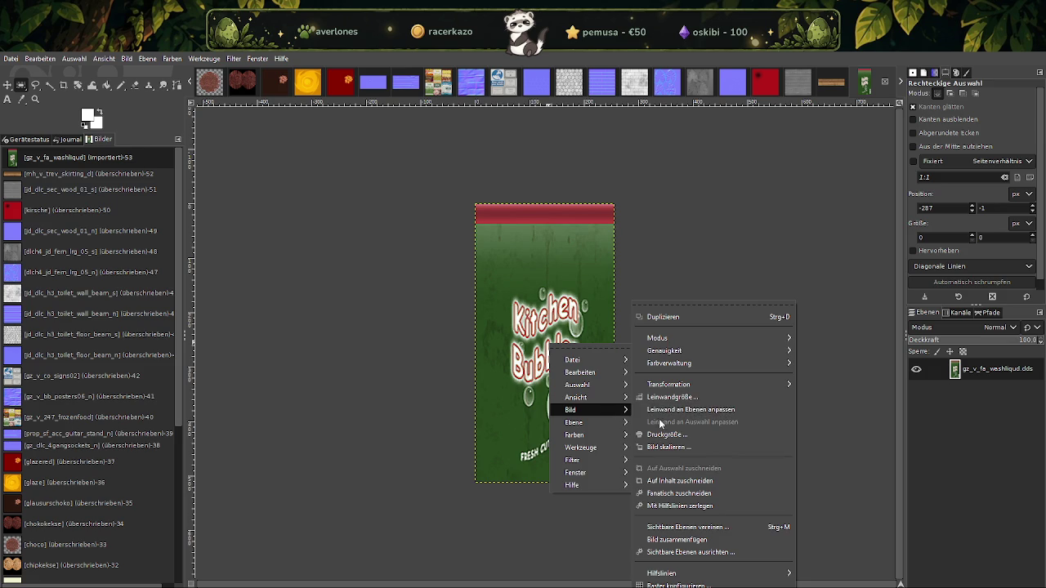
left_click(660, 454)
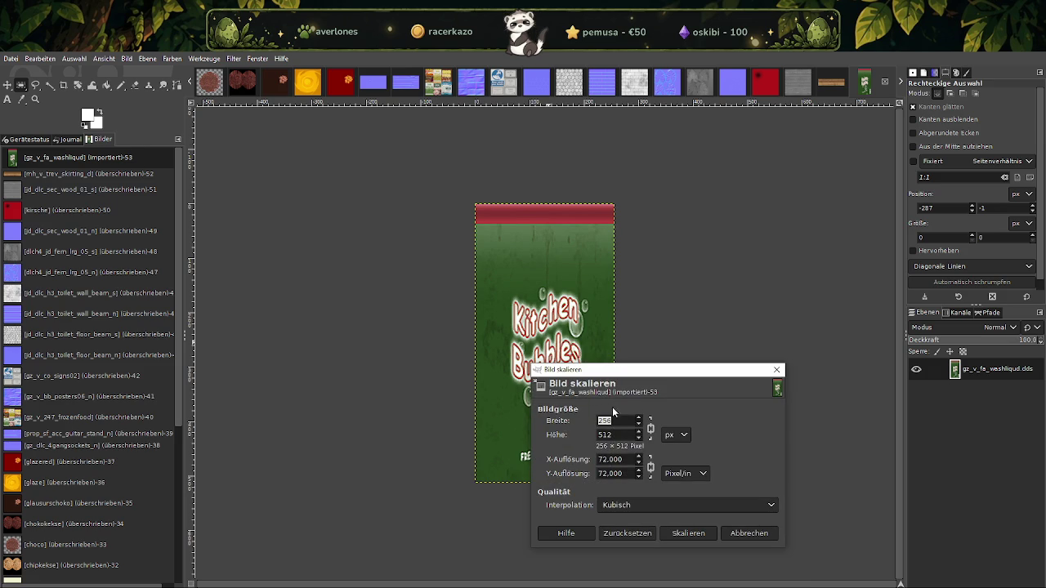
double_click(616, 435)
type("128")
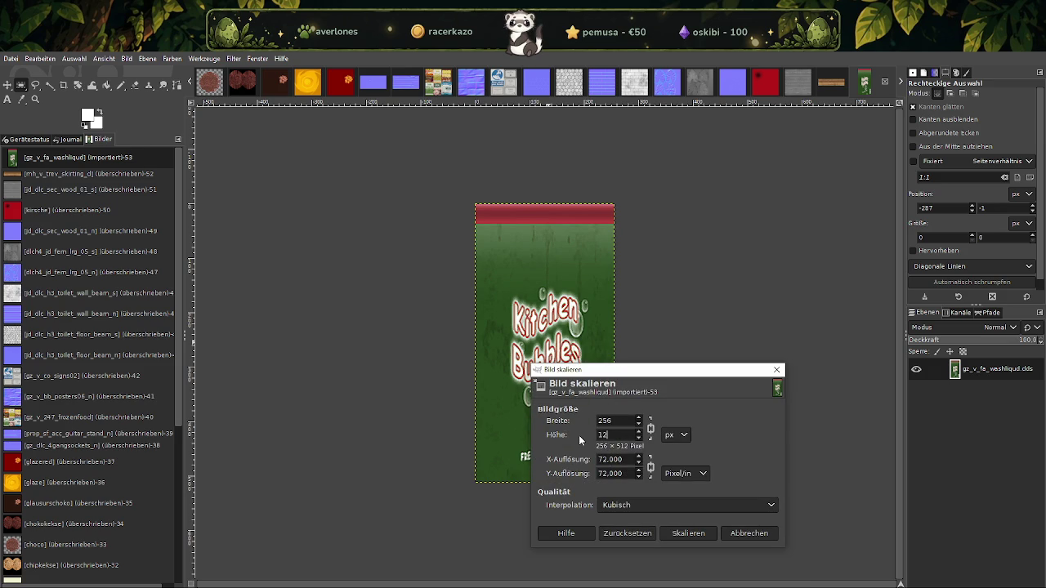
key("Tab")
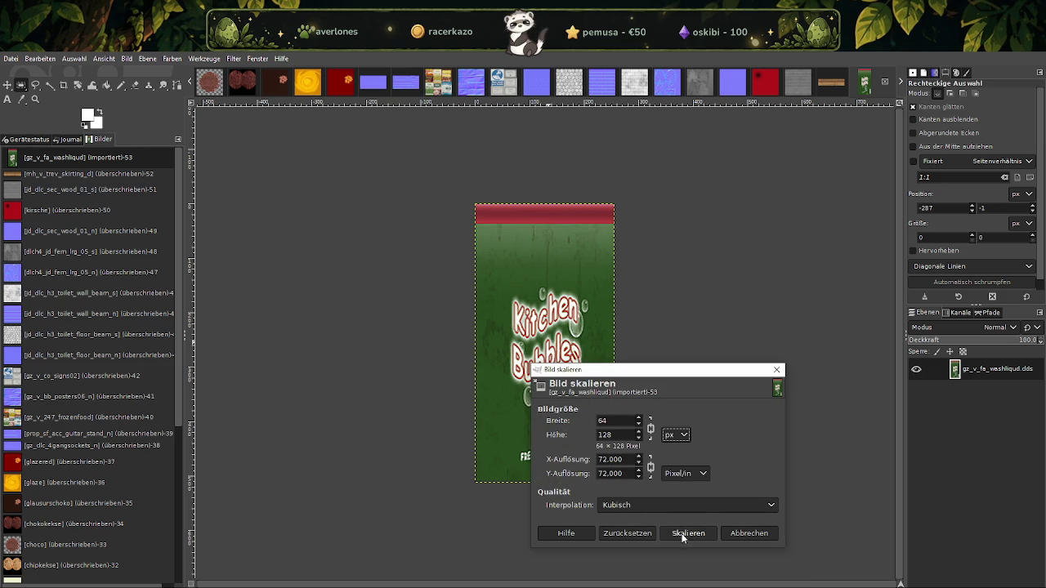
left_click(680, 533)
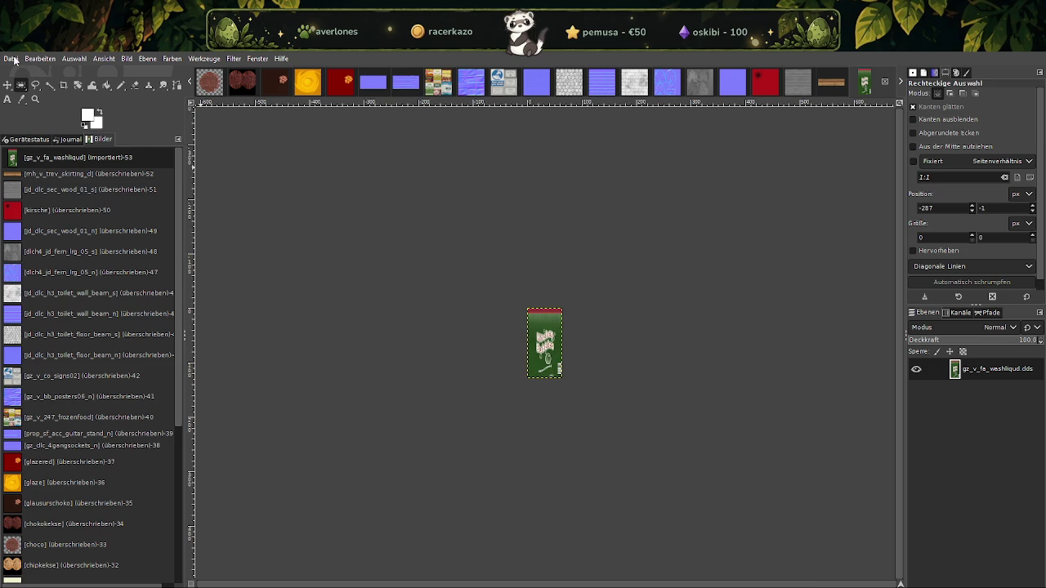
left_click(11, 58)
left_click(95, 216)
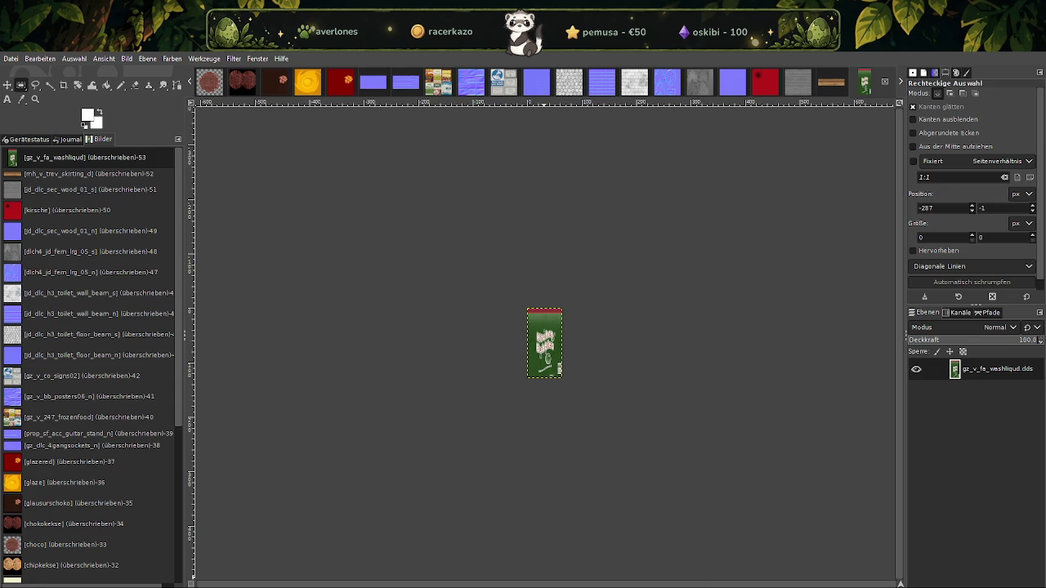
key("alt+Tab")
Search the cafe folder for jd_dlc_sec_marble_d and import it into GIMP
left_click(925, 195)
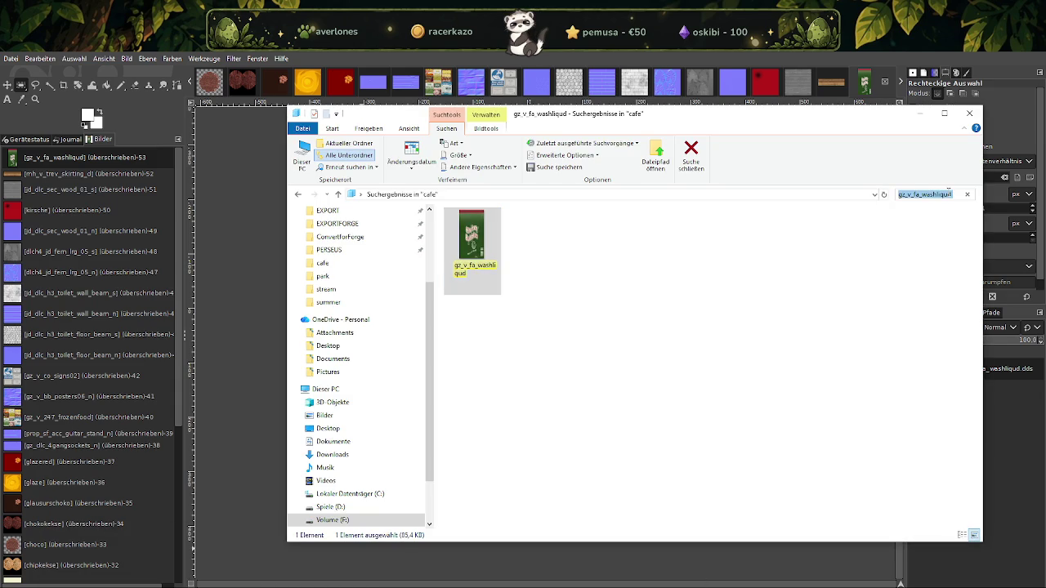
type("jd_dlc_sec_marble_d")
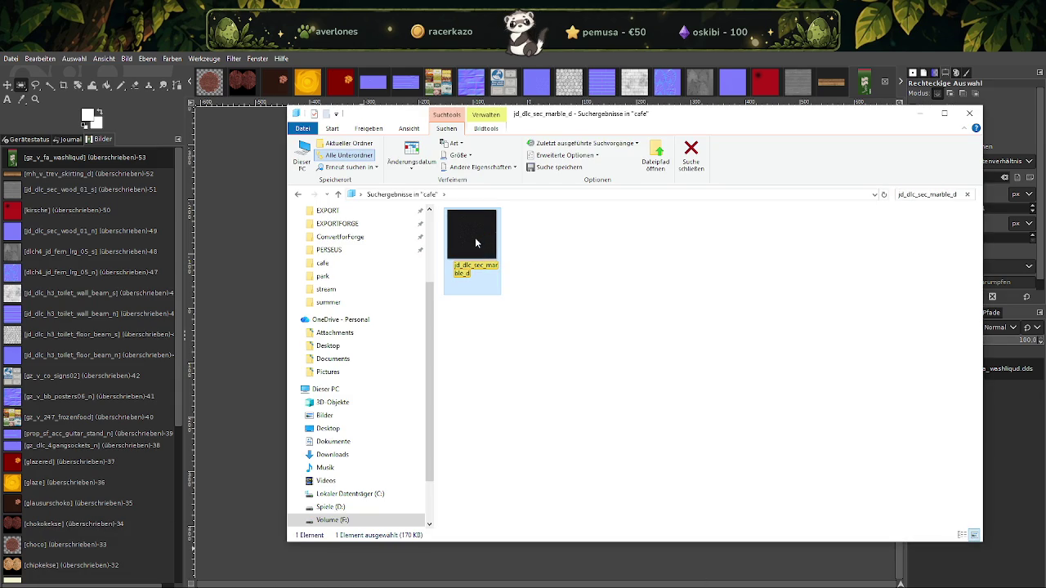
double_click(476, 242)
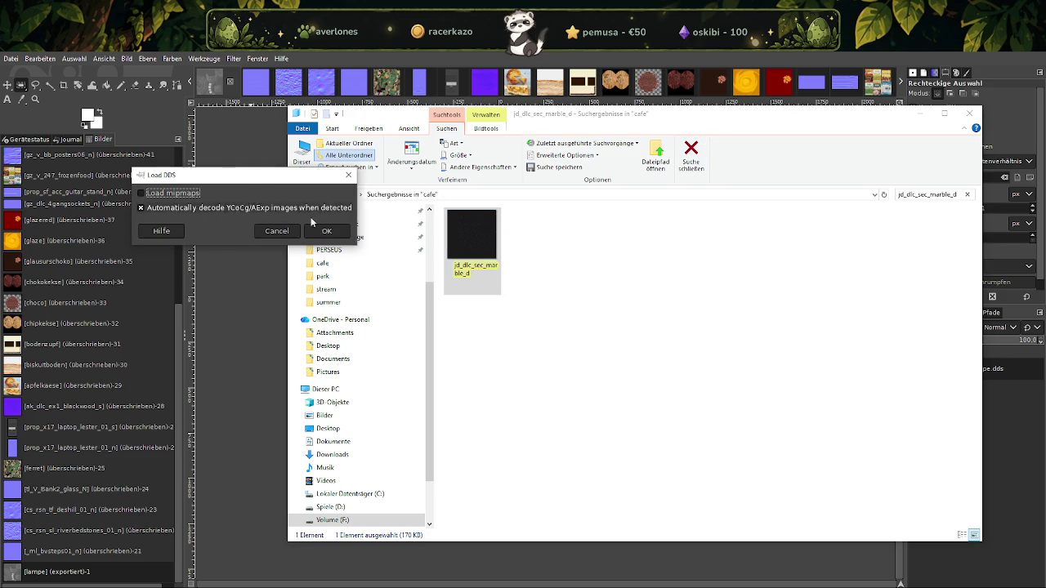
left_click(320, 229)
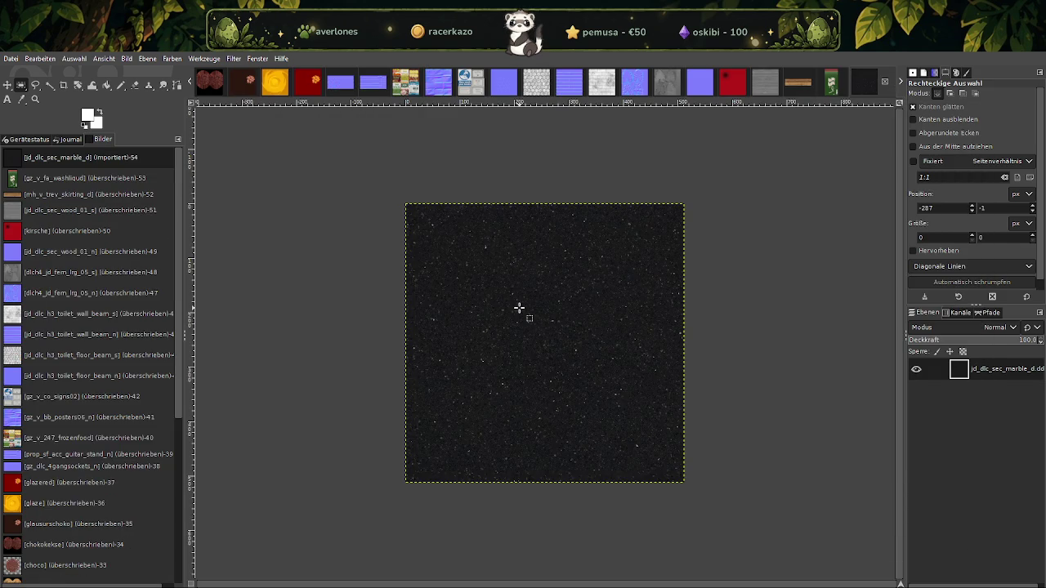
Scale jd_dlc_sec_marble_d to 256 × 256 pixels and overwrite its DDS file
right_click(519, 308)
left_click(630, 444)
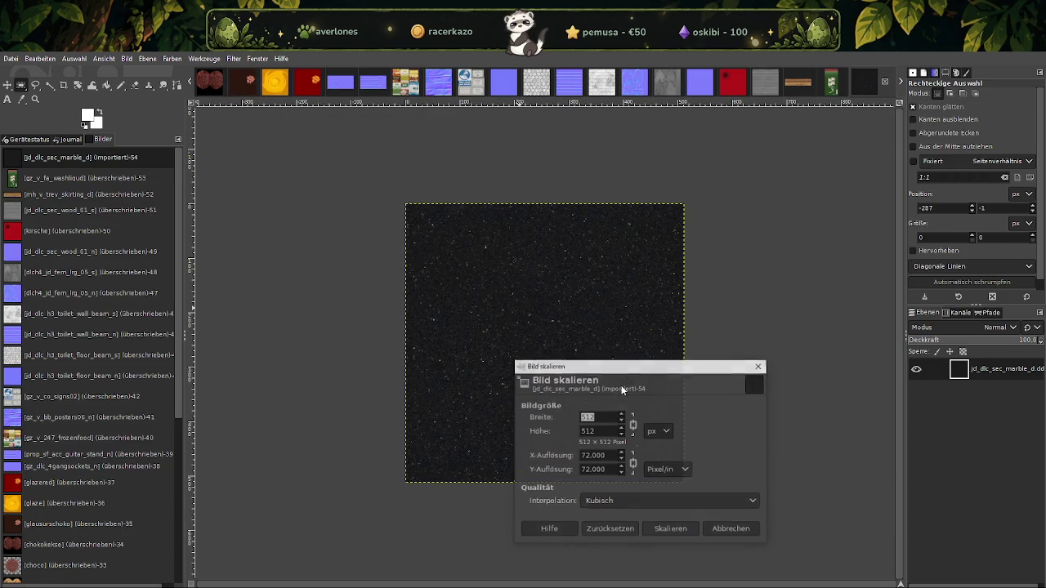
type("256")
key("Tab")
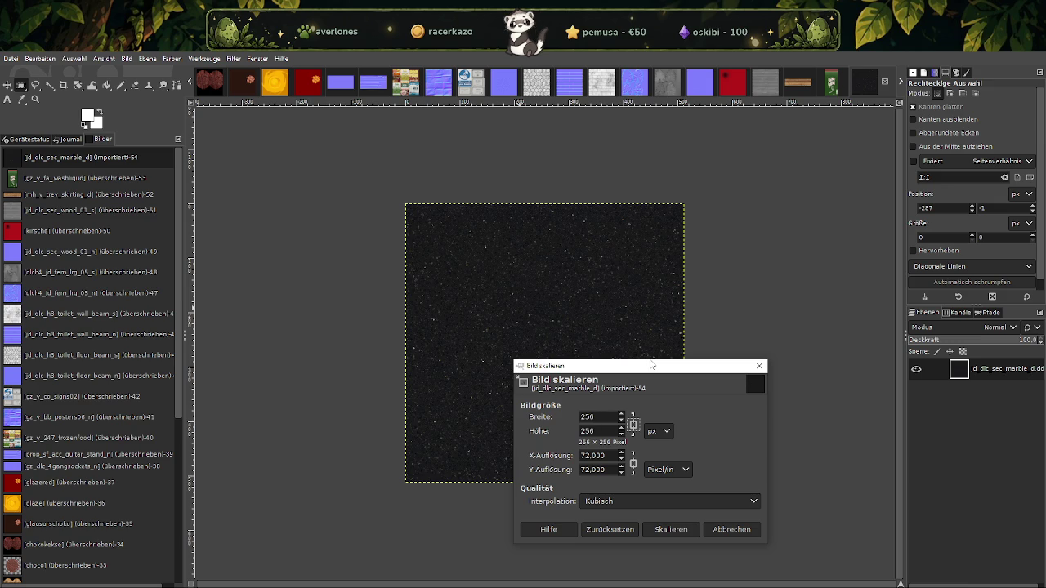
left_click(671, 529)
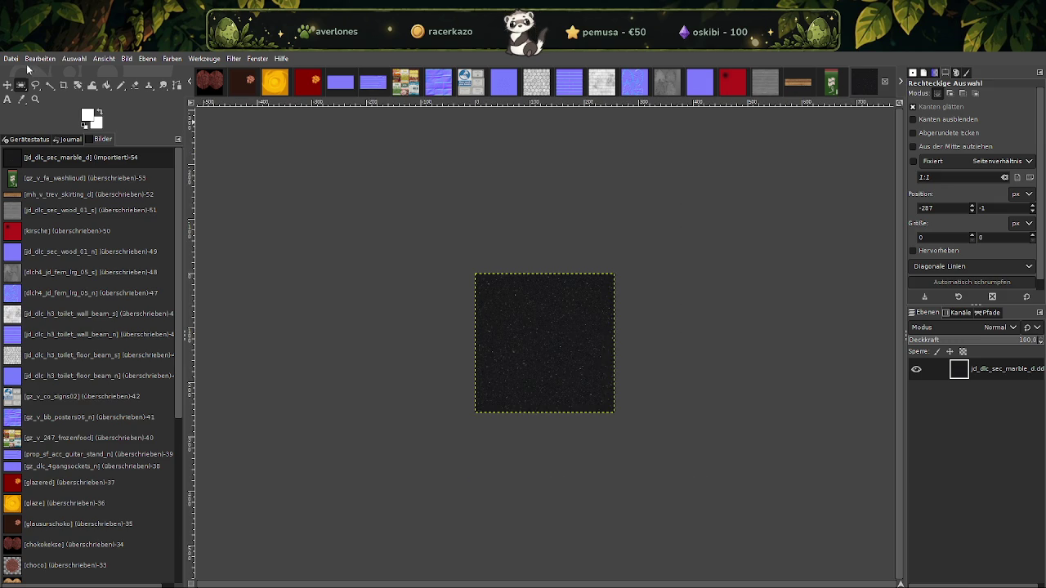
left_click(12, 58)
left_click(40, 214)
Find gz_v_fa_fabric01trim_a in the cafe search and import it into GIMP
left_click(310, 571)
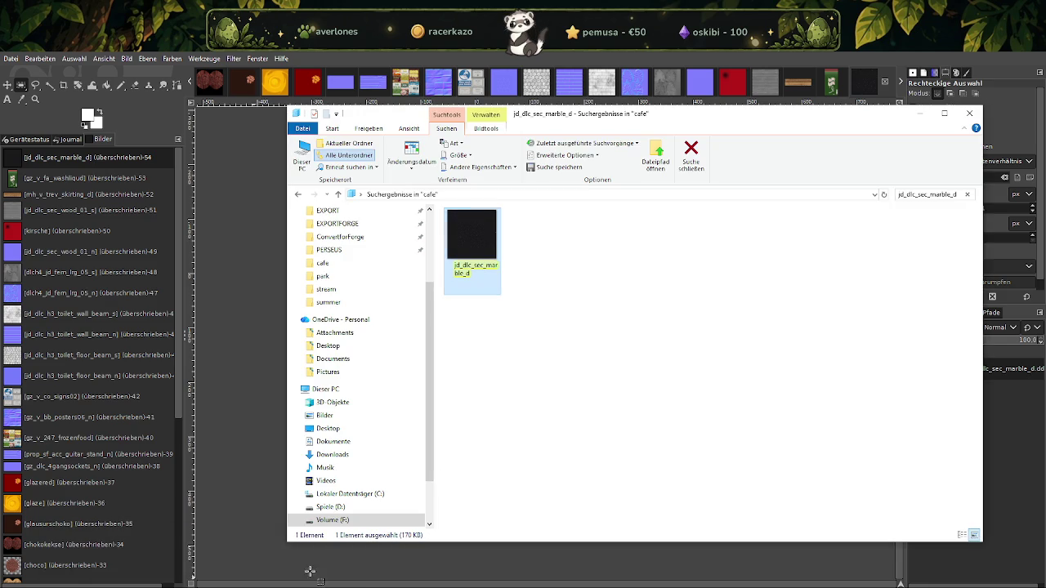
left_click(929, 194)
key("ctrl+v")
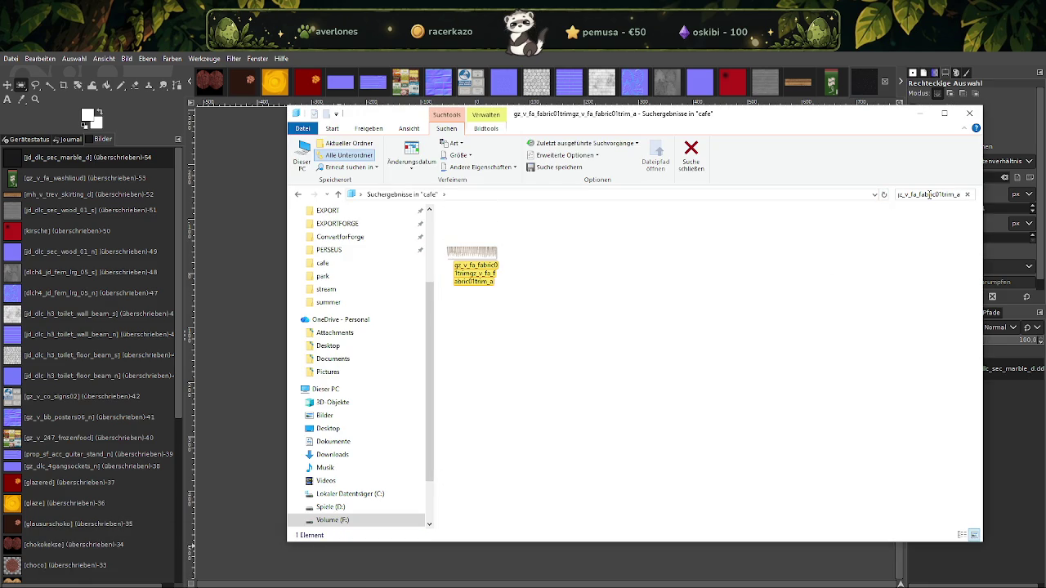
left_click(490, 260)
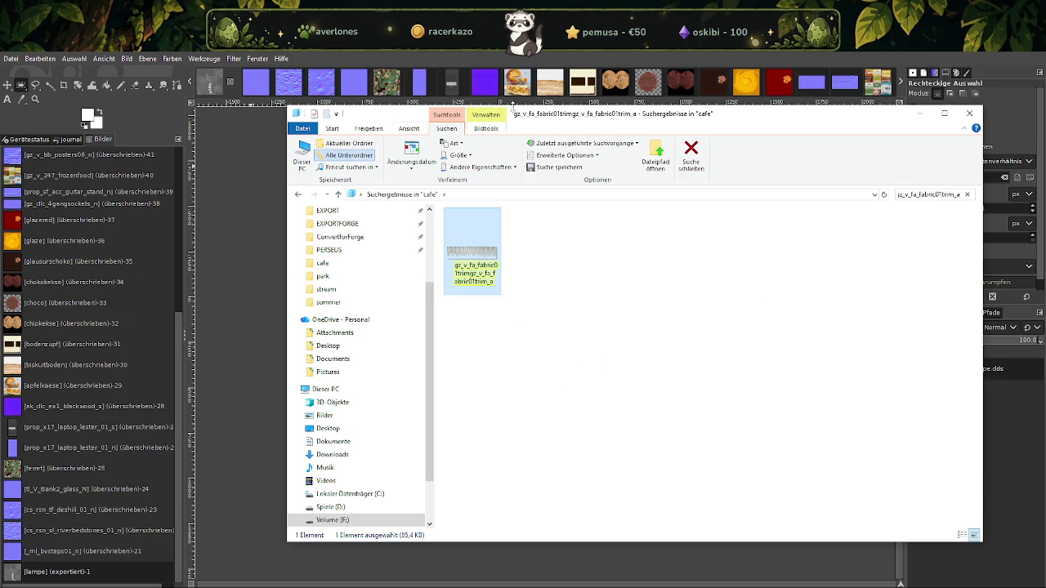
left_click_drag(203, 170, 202, 170)
left_click(228, 133)
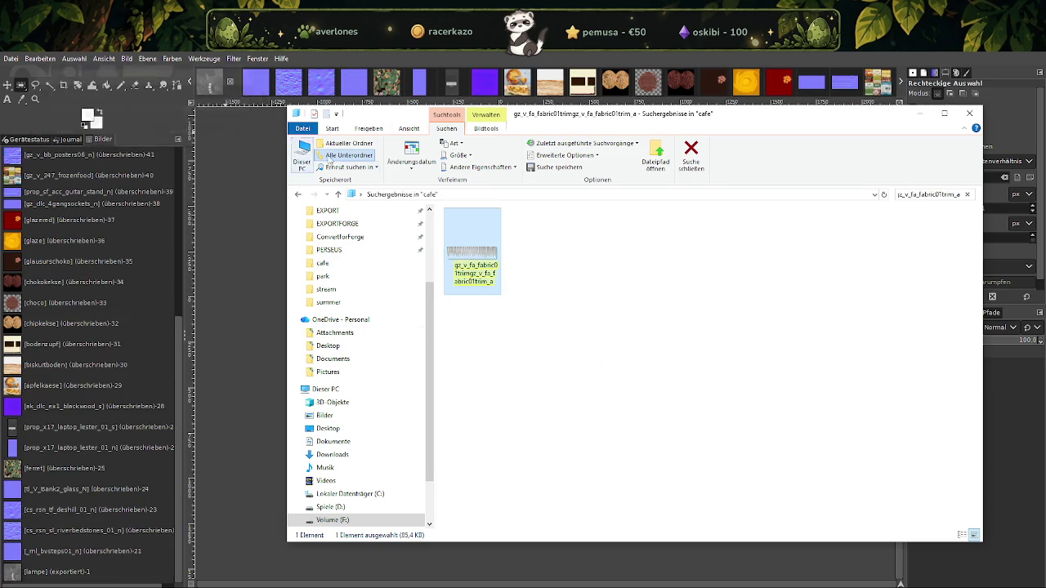
left_click(820, 104)
Scale the fabric trim texture to 128 × 32 pixels and overwrite gz_v_fa_fabric01trim_a.dds
right_click(514, 366)
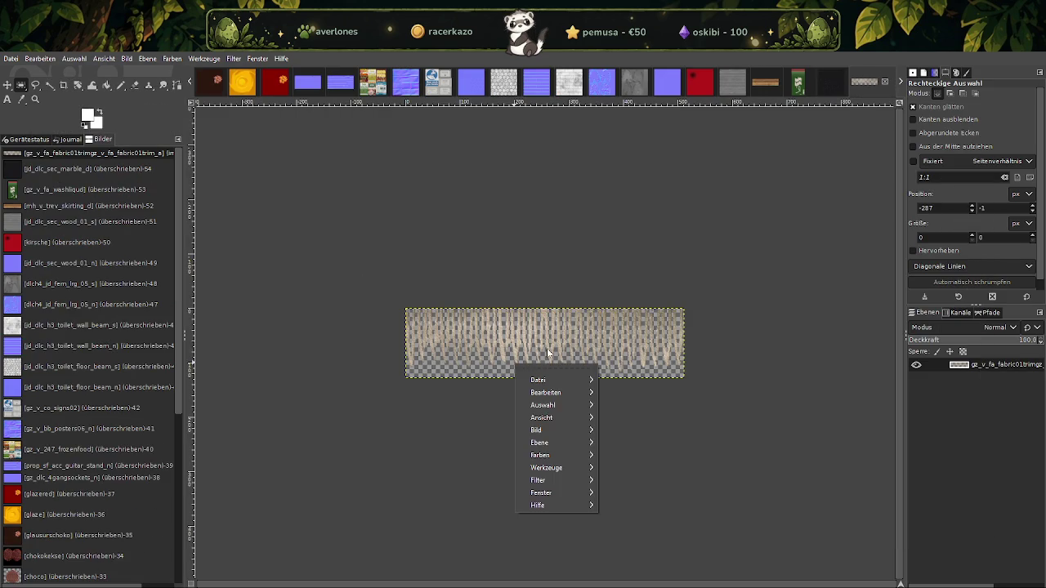
mouse_move(536, 429)
left_click(625, 449)
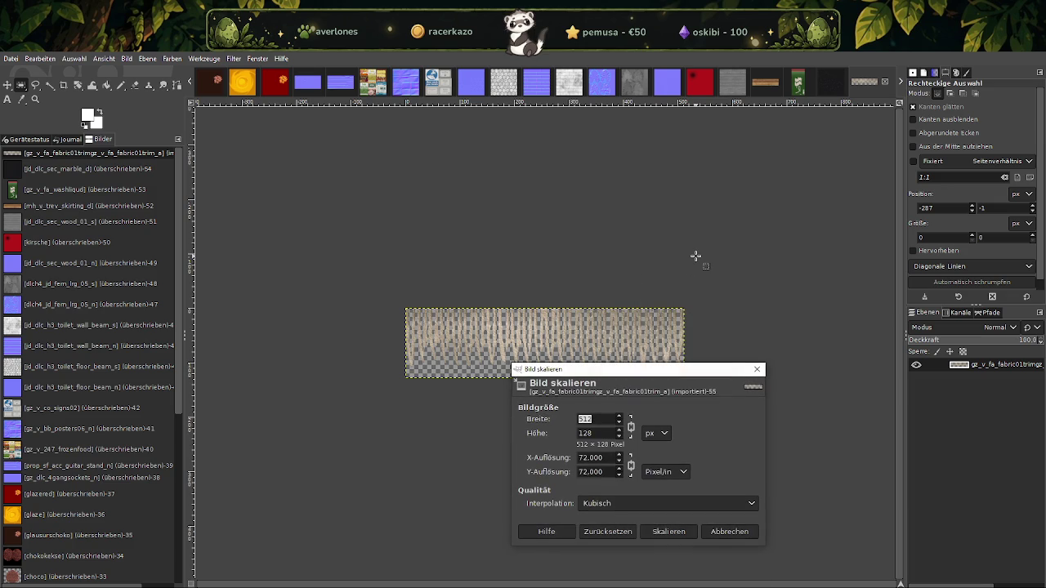
type("128")
key("Tab")
left_click(667, 532)
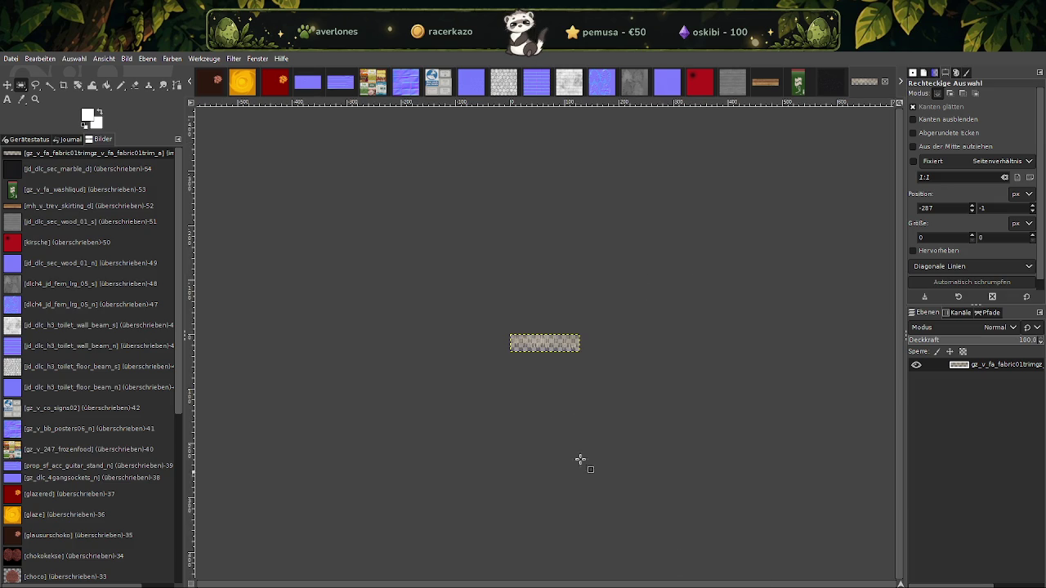
left_click(10, 59)
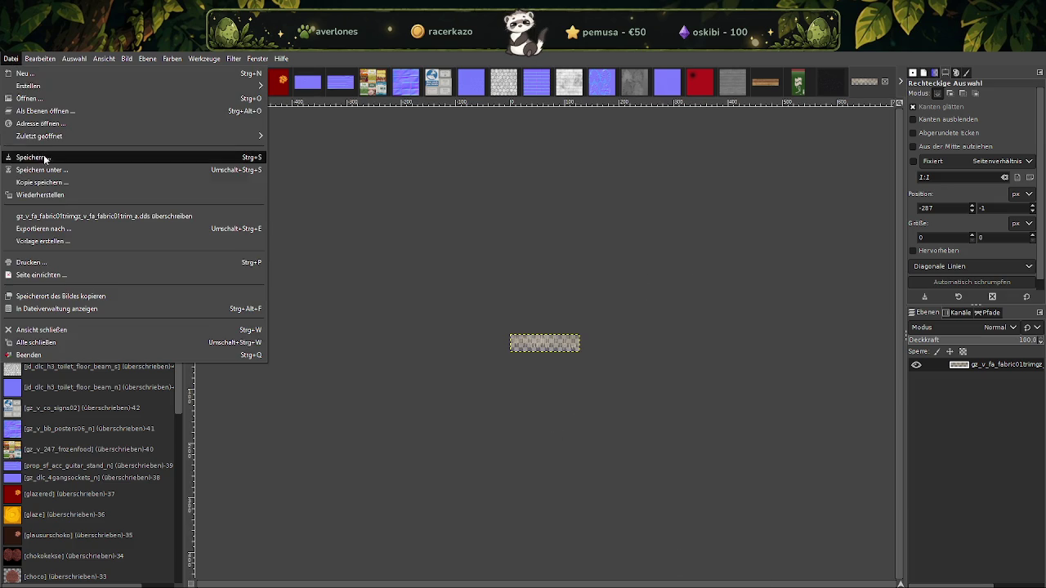
left_click(41, 216)
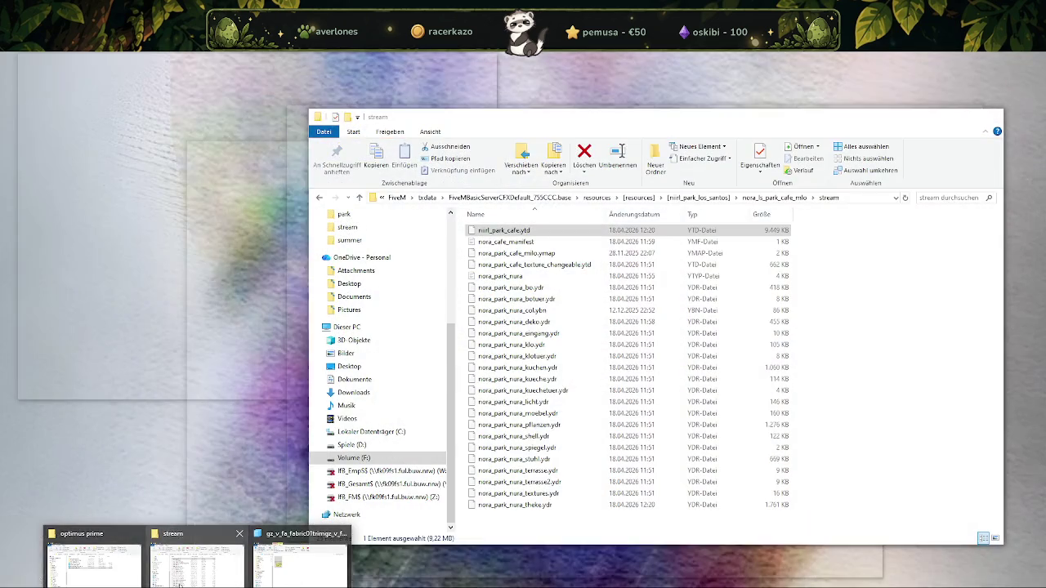
Copy the rebuilt nirl_park_cafe.ytd into the stream folder, replacing the existing file
left_click(196, 563)
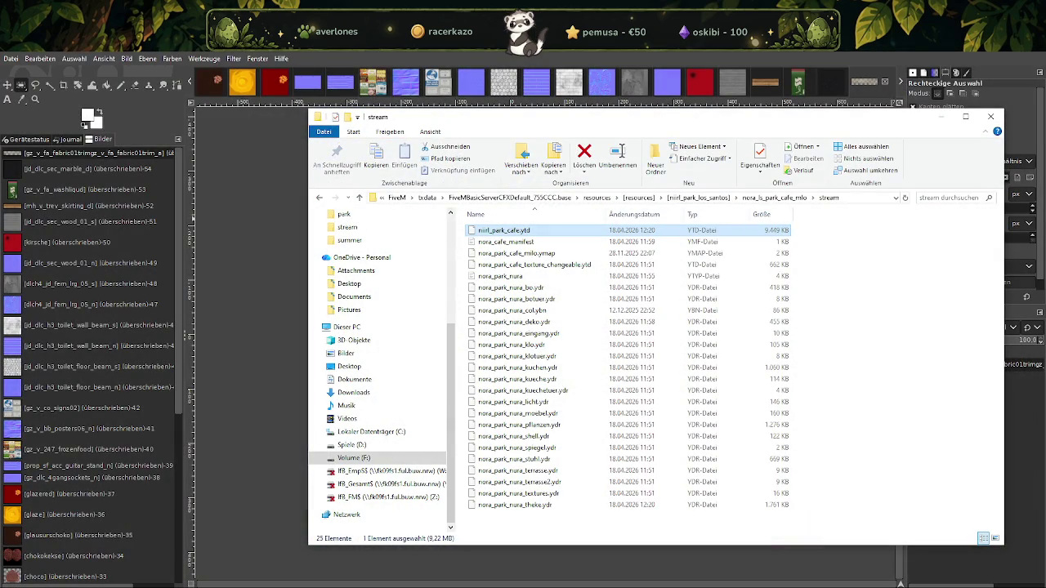
left_click(254, 411)
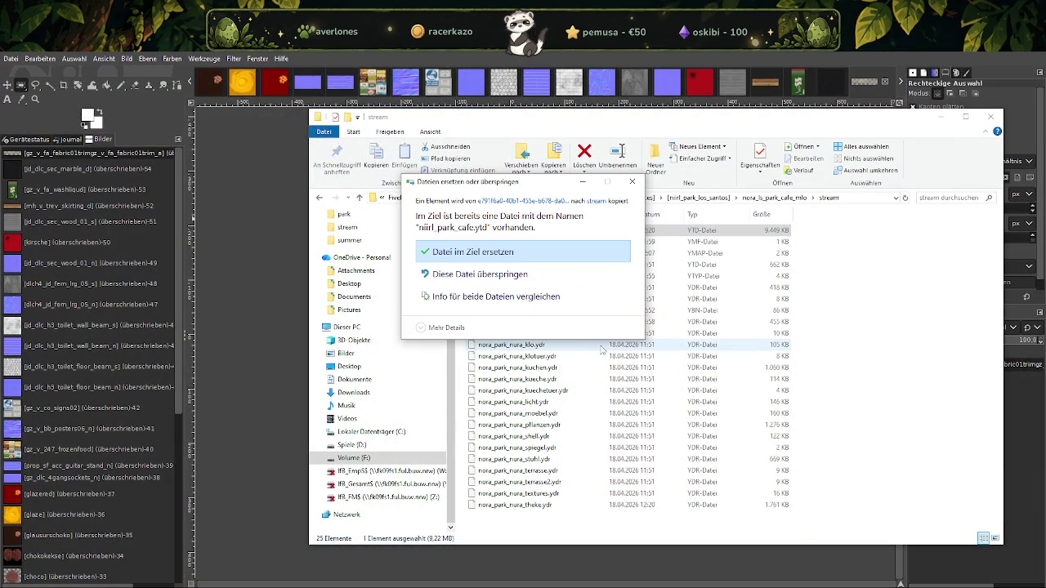
left_click(490, 251)
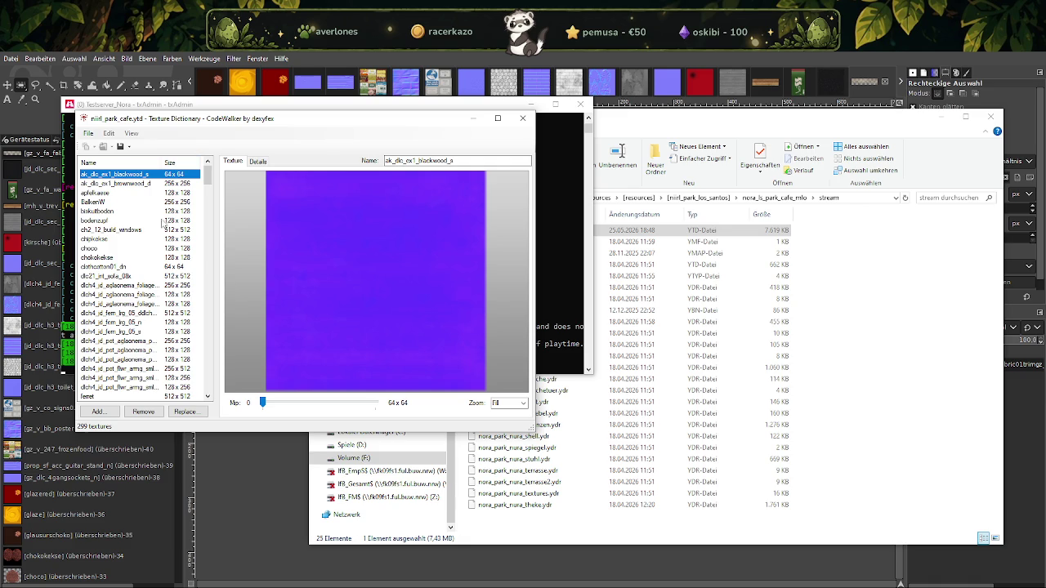
Preview the 512 × 512 ch2_12_build_windows texture and scroll through the dictionary's texture list
left_click(133, 230)
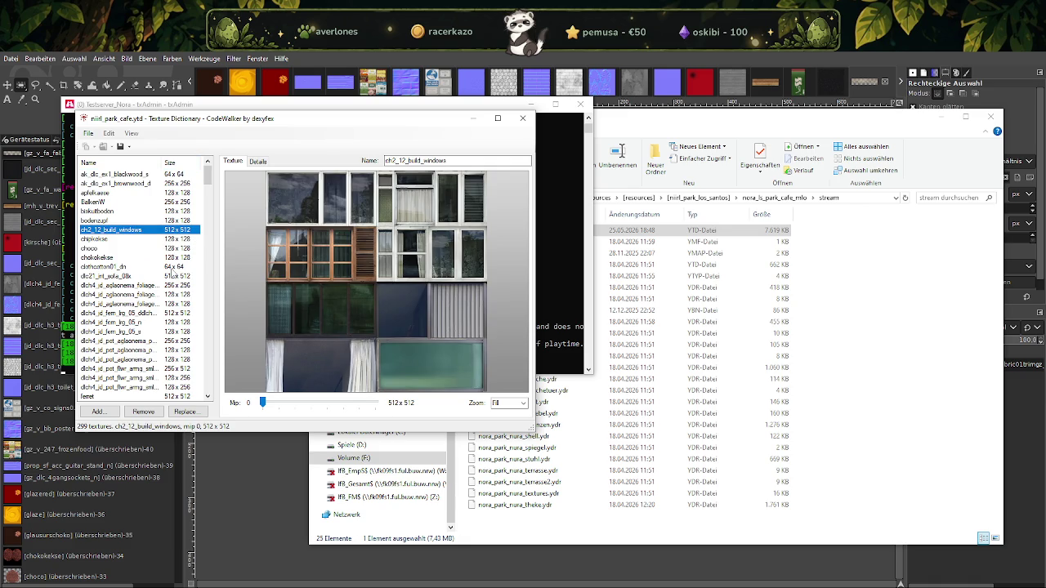
scroll(172, 275, "down", 1)
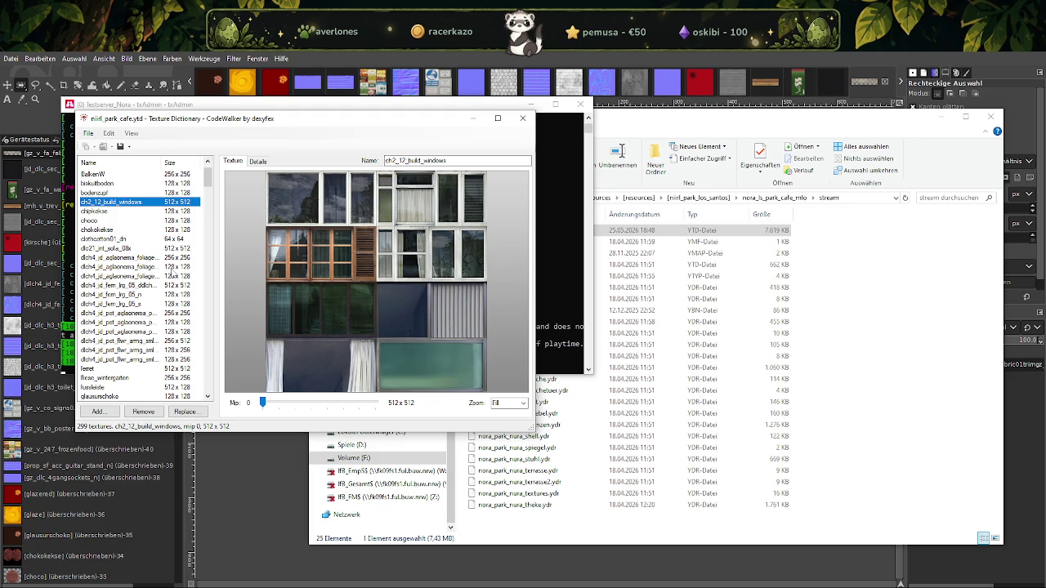
scroll(170, 272, "down", 1)
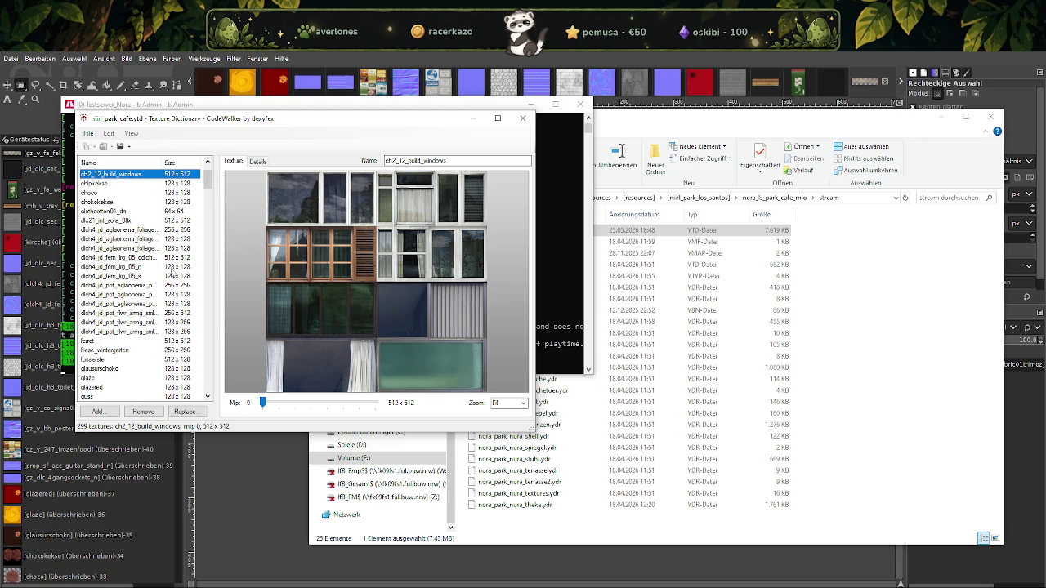
scroll(172, 274, "down", 1)
left_click(858, 356)
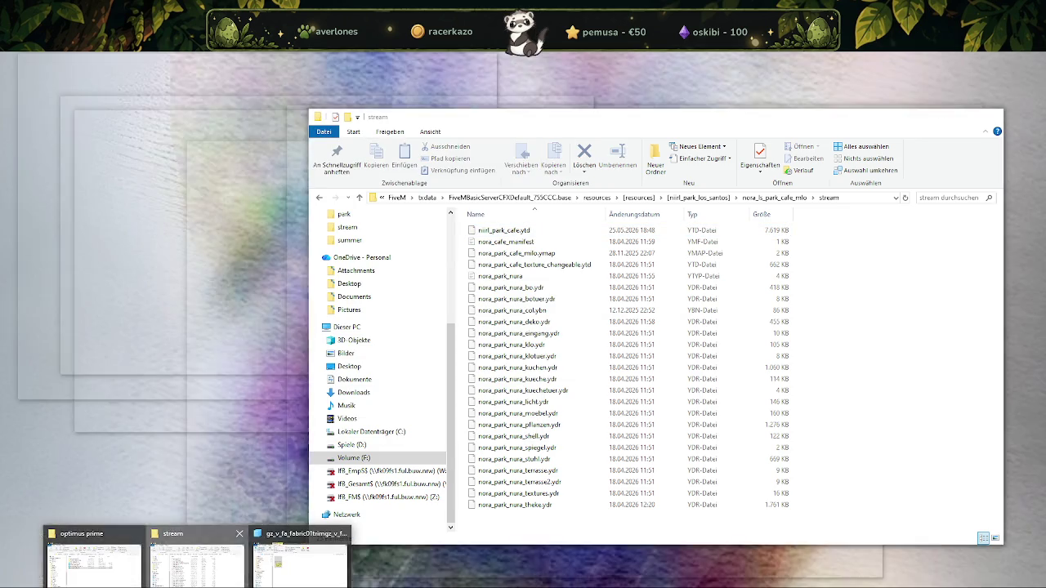
Show the whole cafe folder sorted by size, largest first, with the Name column widened
left_click(196, 559)
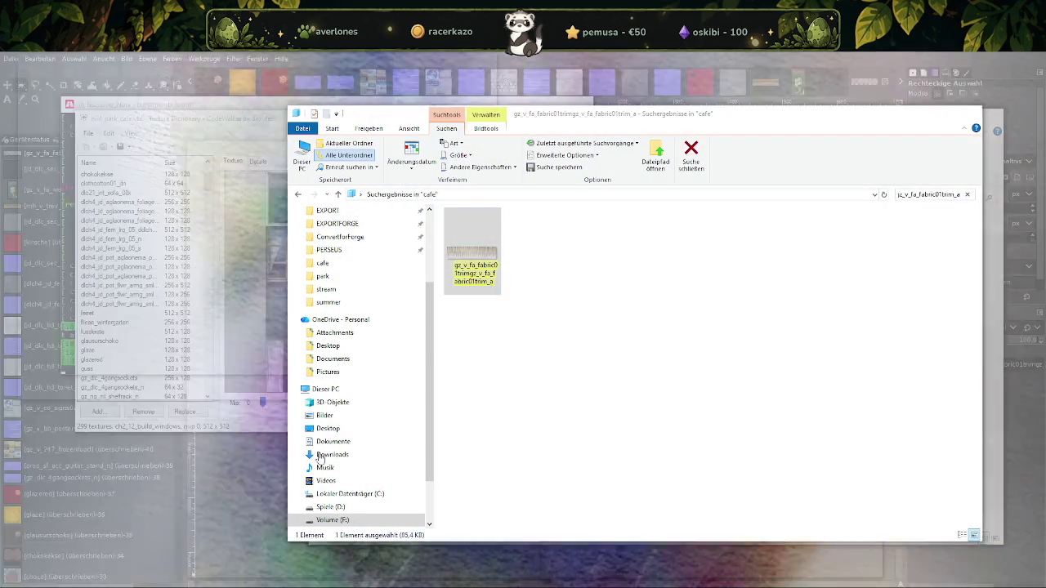
left_click(318, 459)
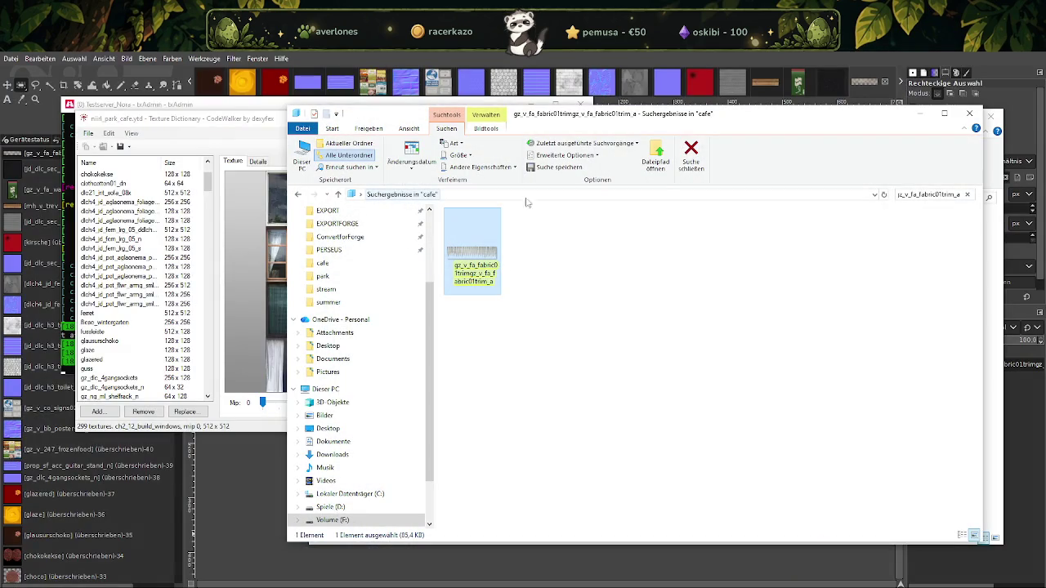
left_click(967, 194)
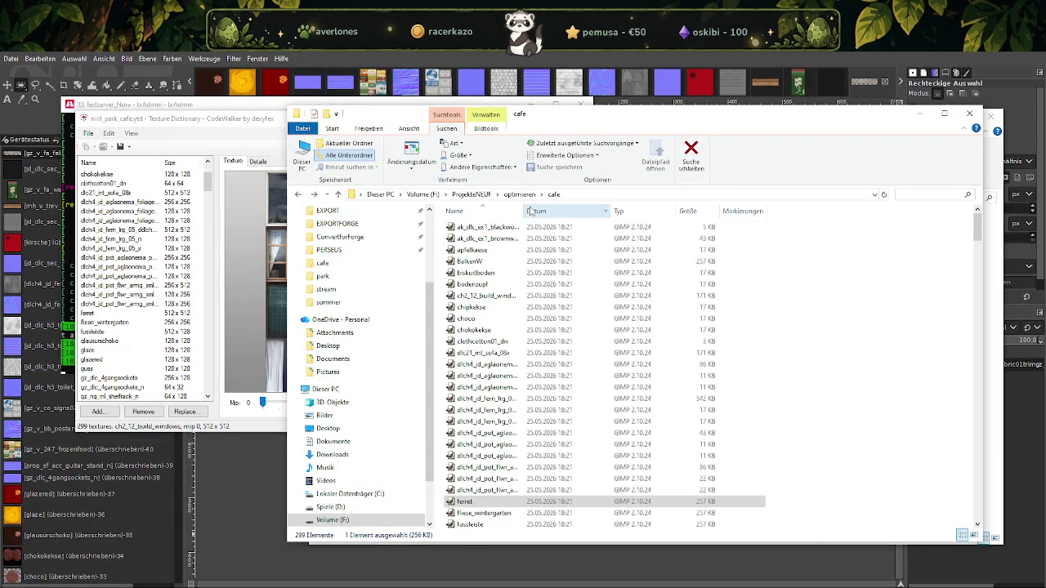
left_click(691, 212)
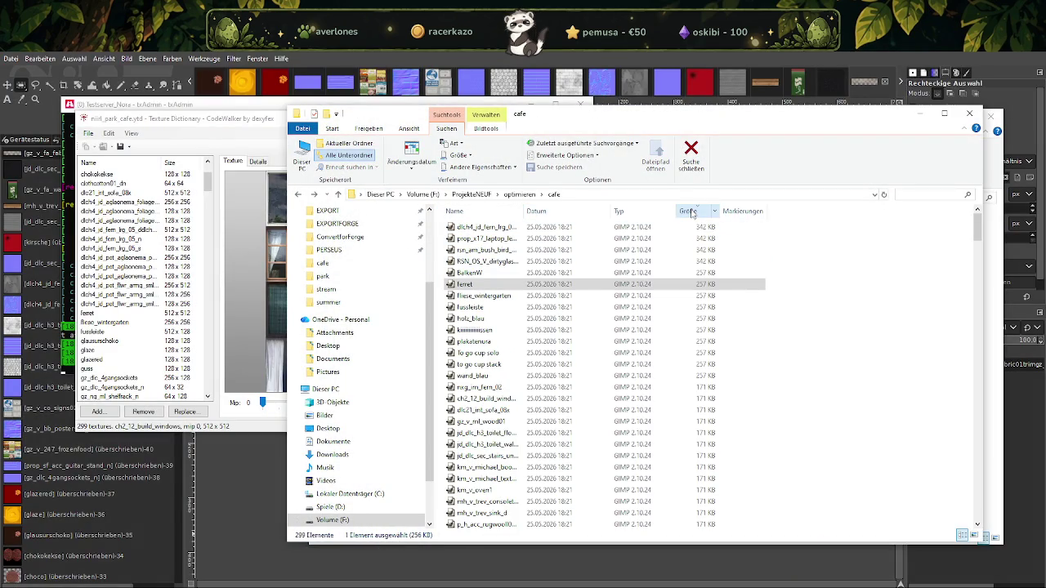
left_click_drag(524, 211, 652, 211)
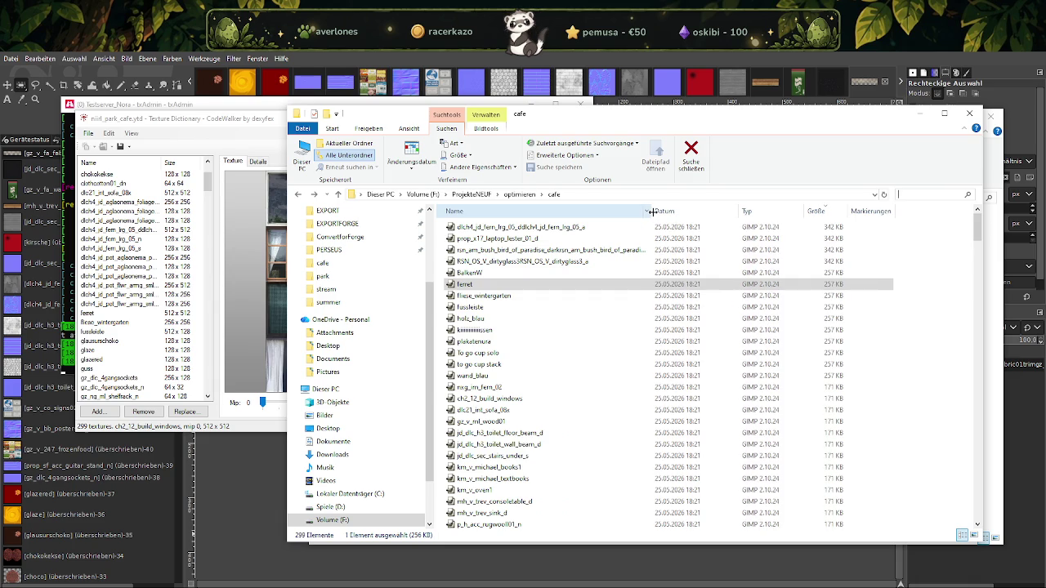
left_click(531, 227)
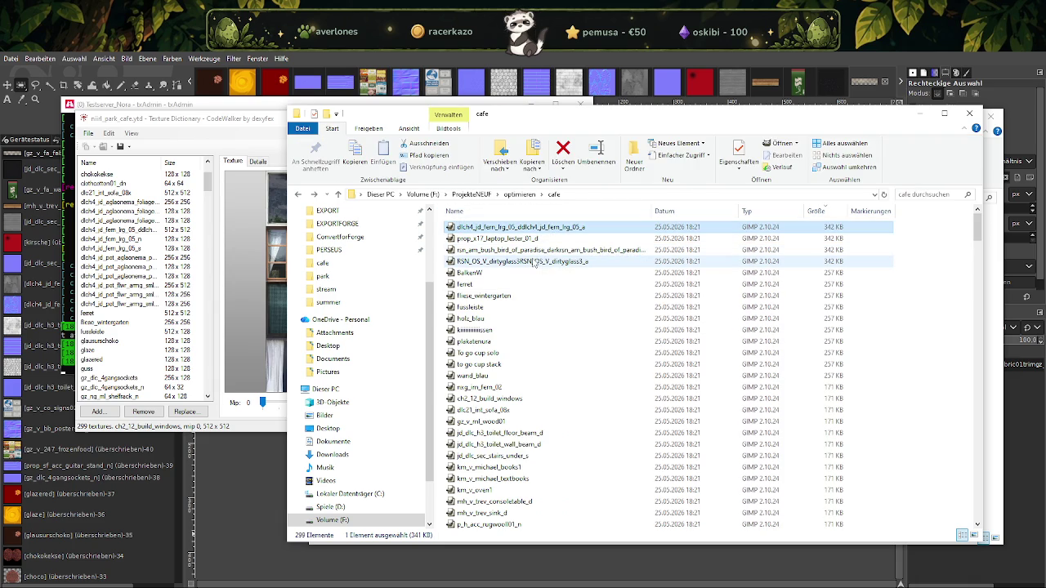
Scroll down and back up through the 299 size-sorted cafe textures
scroll(555, 263, "down", 7)
scroll(679, 274, "down", 7)
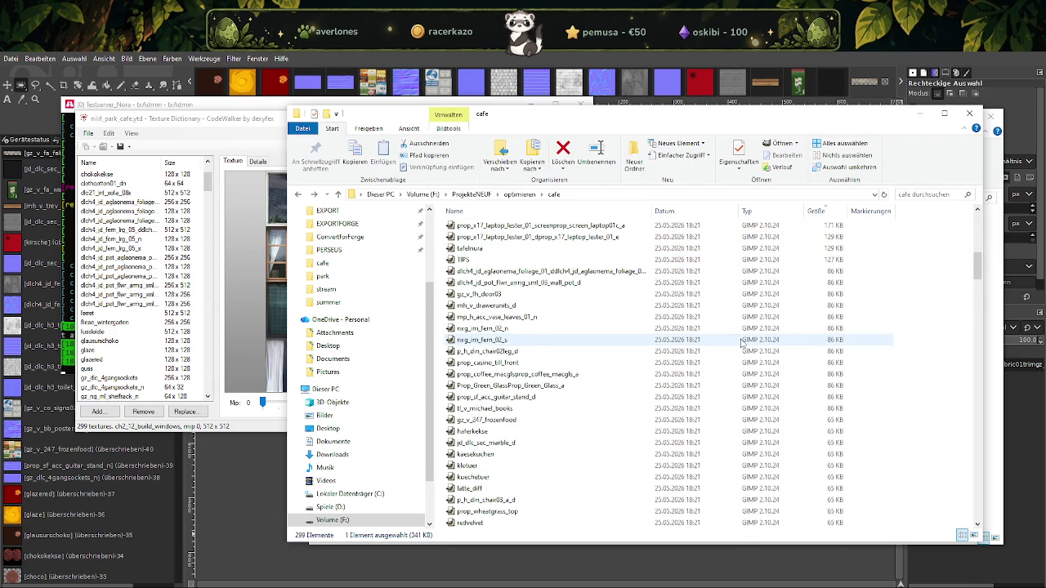
scroll(746, 346, "down", 7)
scroll(748, 351, "down", 10)
scroll(752, 364, "down", 10)
scroll(756, 376, "down", 10)
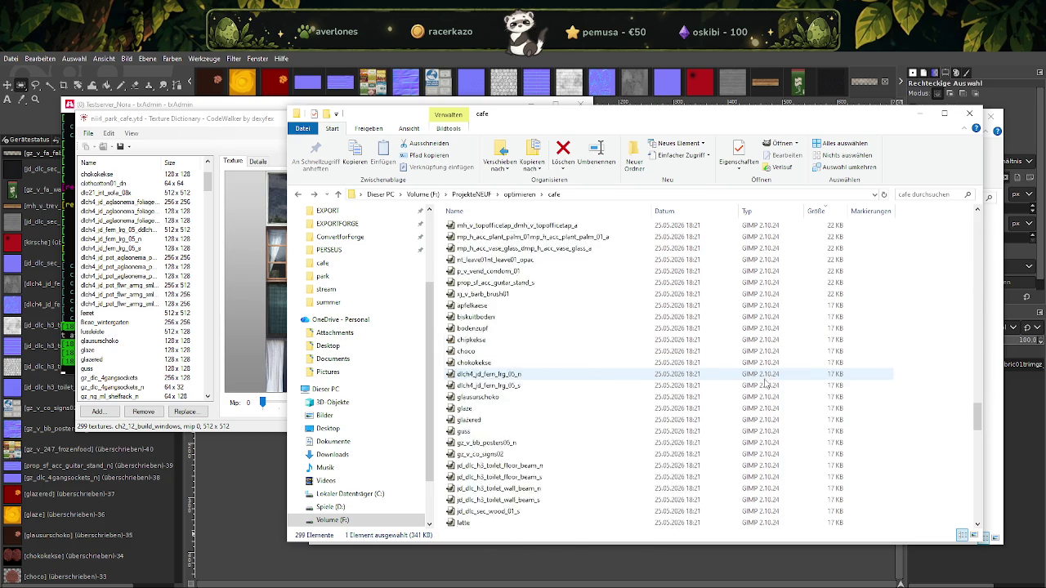
scroll(760, 392, "down", 10)
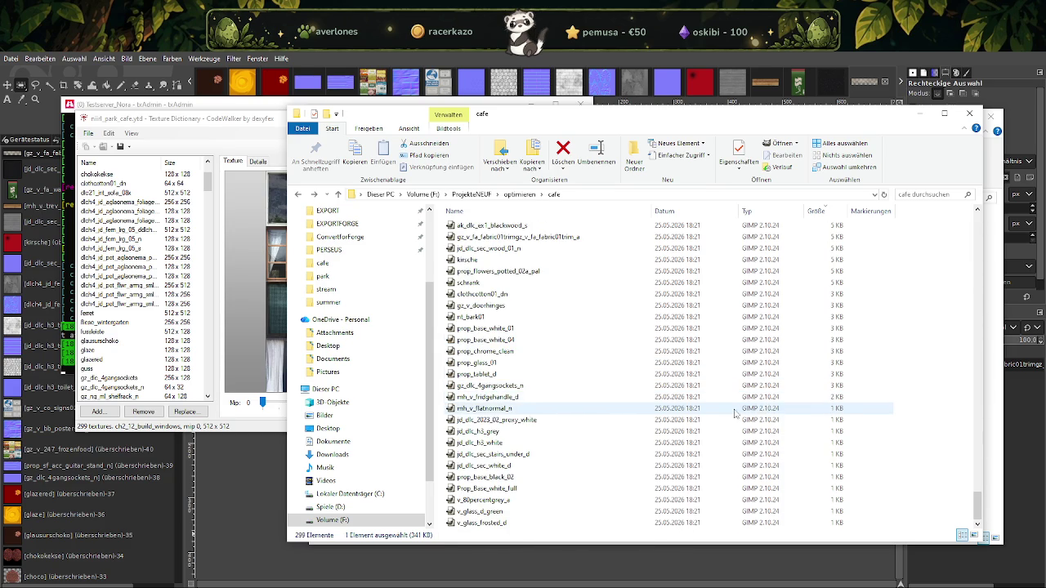
scroll(727, 416, "down", 3)
scroll(723, 420, "up", 10)
scroll(723, 420, "up", 10)
scroll(723, 420, "up", 10)
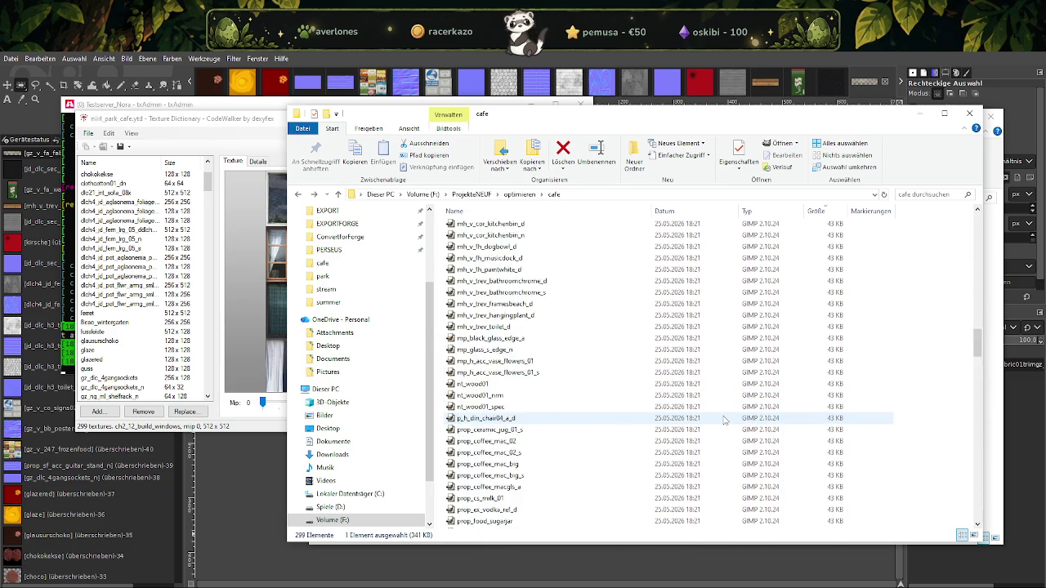
scroll(723, 420, "up", 10)
scroll(725, 422, "up", 20)
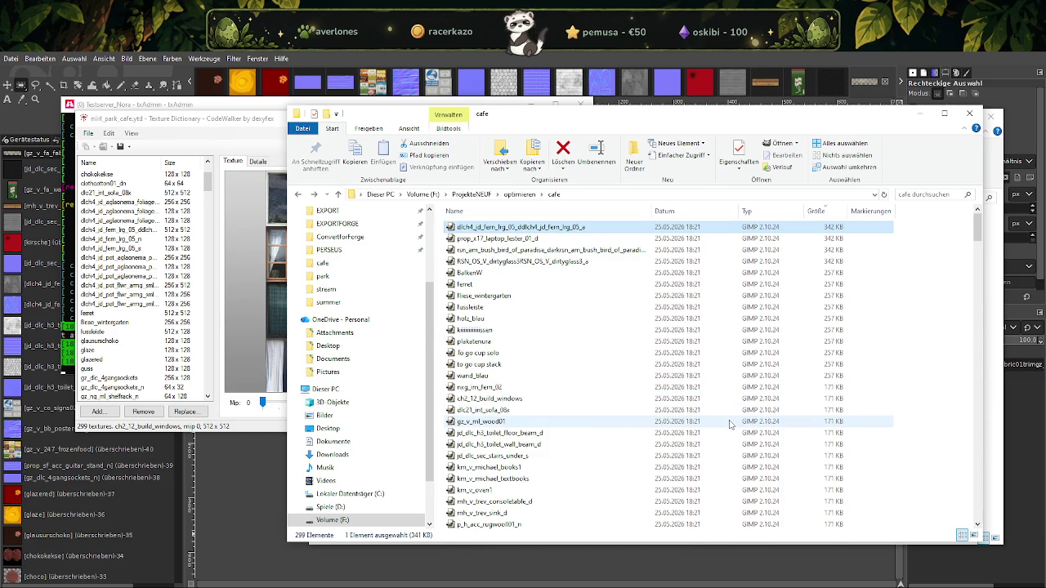